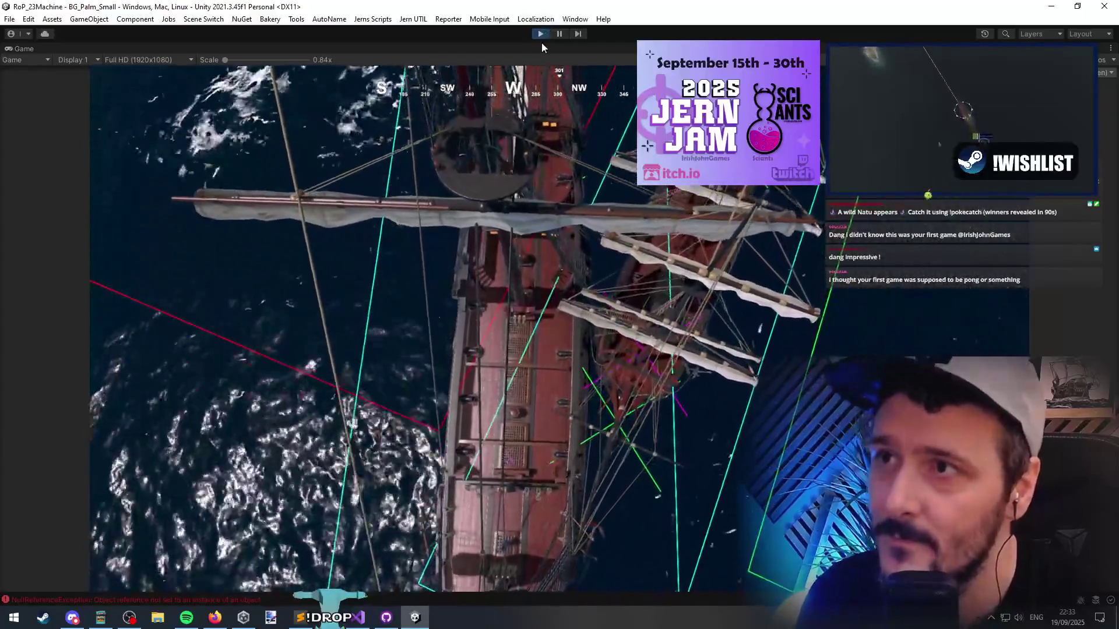
# Switch from Unity's running battle to the ship collision code in Visual Studio
pyautogui.moveTo(521, 260)
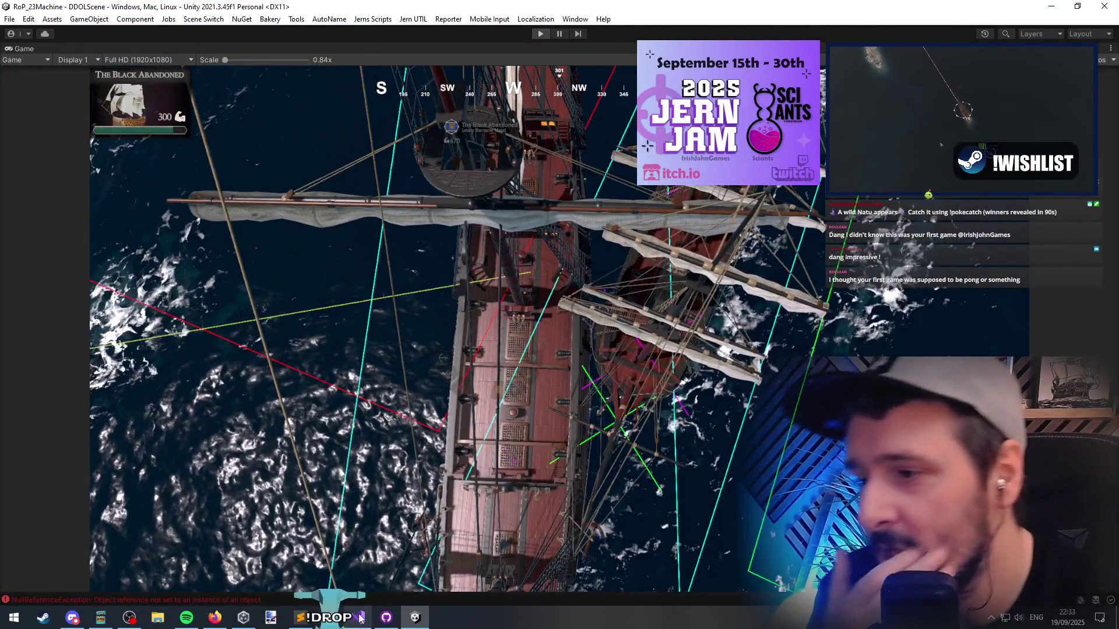
pyautogui.click(359, 618)
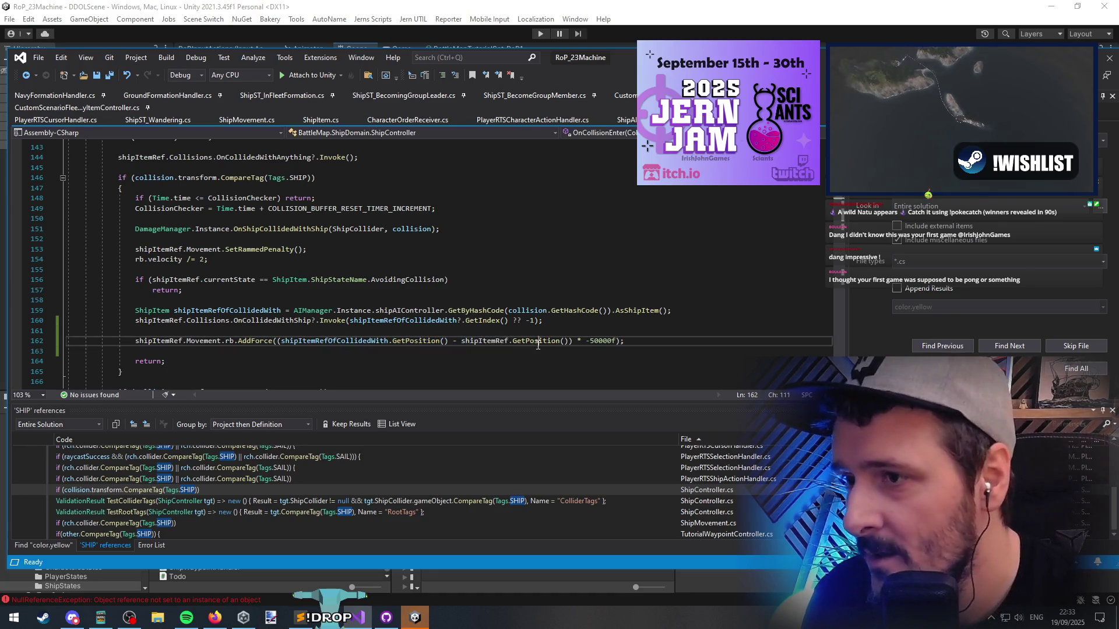
# On line 162, replace the hard-coded 50000f with the ship's rigidbody reference after the minus sign
pyautogui.doubleClick(335, 340)
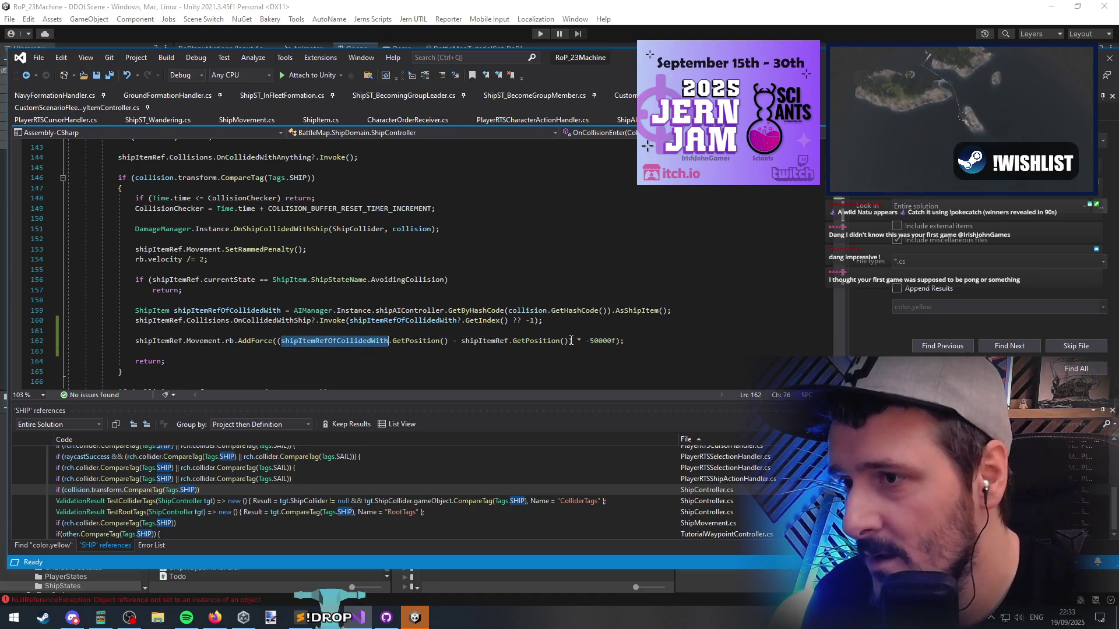
pyautogui.press('Delete')
pyautogui.press('Home')
pyautogui.hotkey('ctrl', 'shift', 'Right')
pyautogui.hotkey('ctrl', 'shift', 'Right')
pyautogui.hotkey('ctrl', 'shift', 'Right')
pyautogui.hotkey('ctrl', 'shift', 'Right')
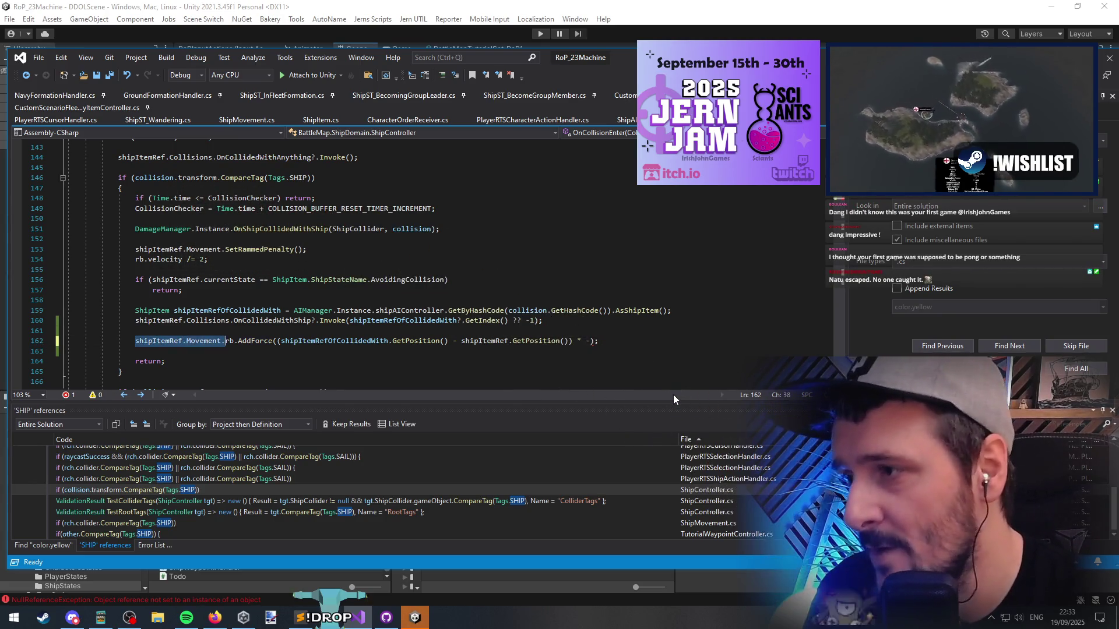
pyautogui.hotkey('ctrl', 'c')
pyautogui.press('End')
pyautogui.press('Left')
pyautogui.press('Left')
pyautogui.hotkey('ctrl', 'v')
# Complete the force term as -(shipItemRef.Movement.rb.mass / 2), save, and return to Unity
pyautogui.write('.mass/2)')
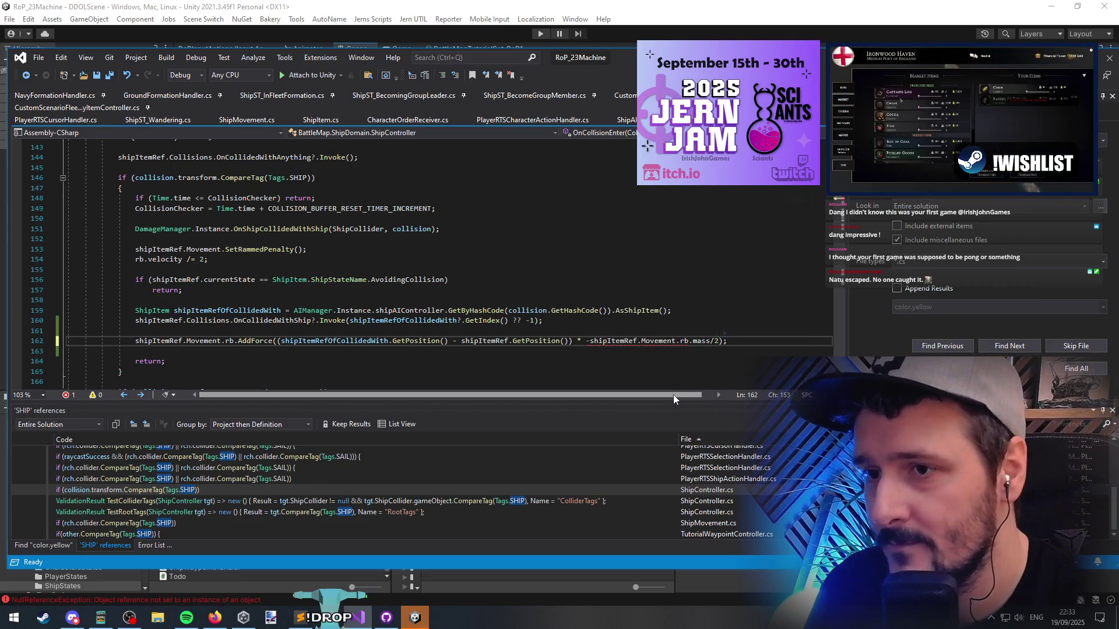
pyautogui.hotkey('ctrl', 'Left')
pyautogui.hotkey('ctrl', 'Left')
pyautogui.hotkey('ctrl', 'Left')
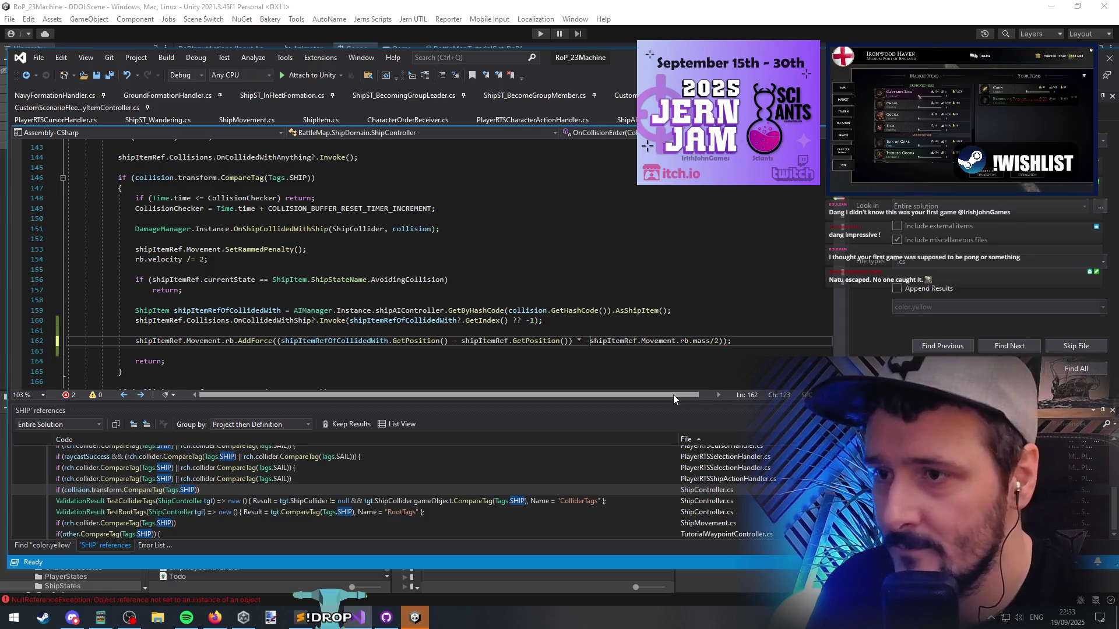
pyautogui.write('(')
pyautogui.press('End')
pyautogui.press('Left')
pyautogui.press('Left')
pyautogui.press('Left')
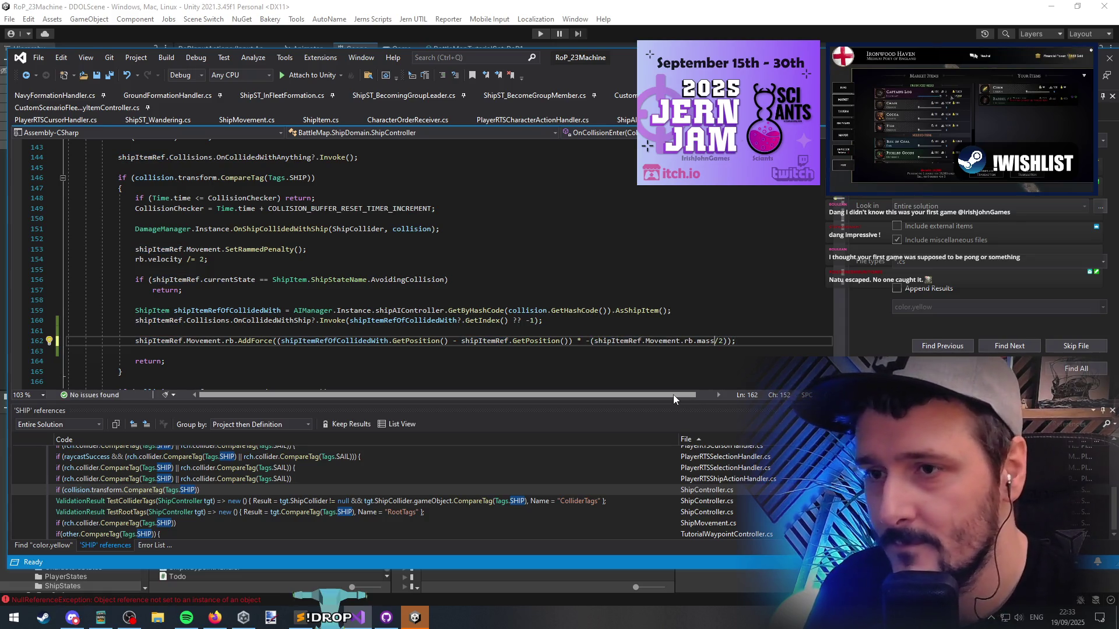
pyautogui.press('Right')
pyautogui.press('Down')
pyautogui.hotkey('ctrl', 's')
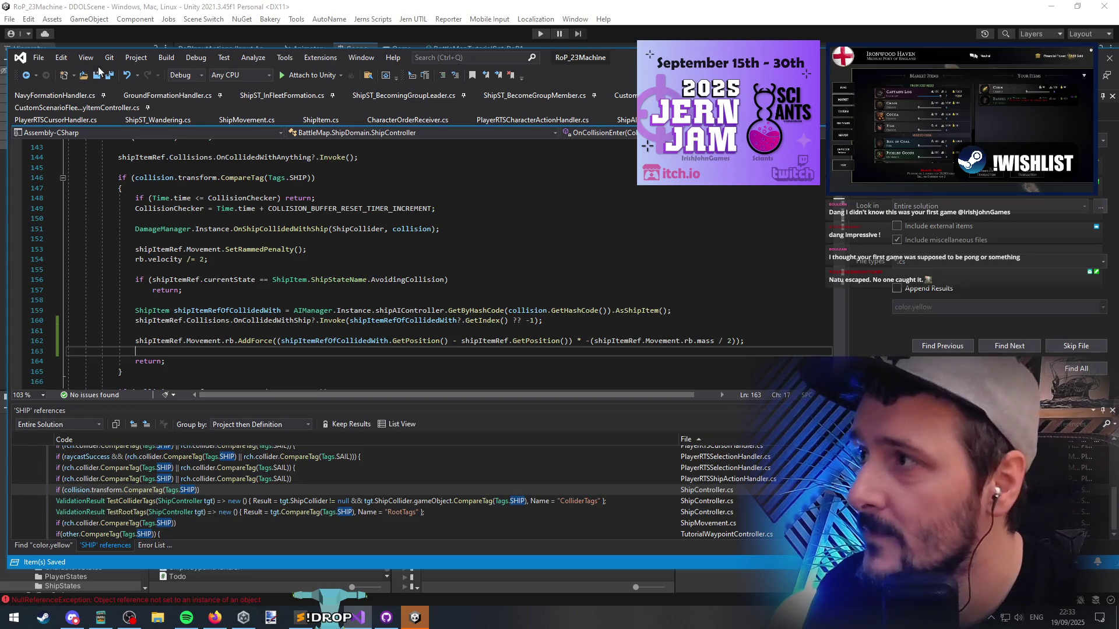
pyautogui.click(532, 26)
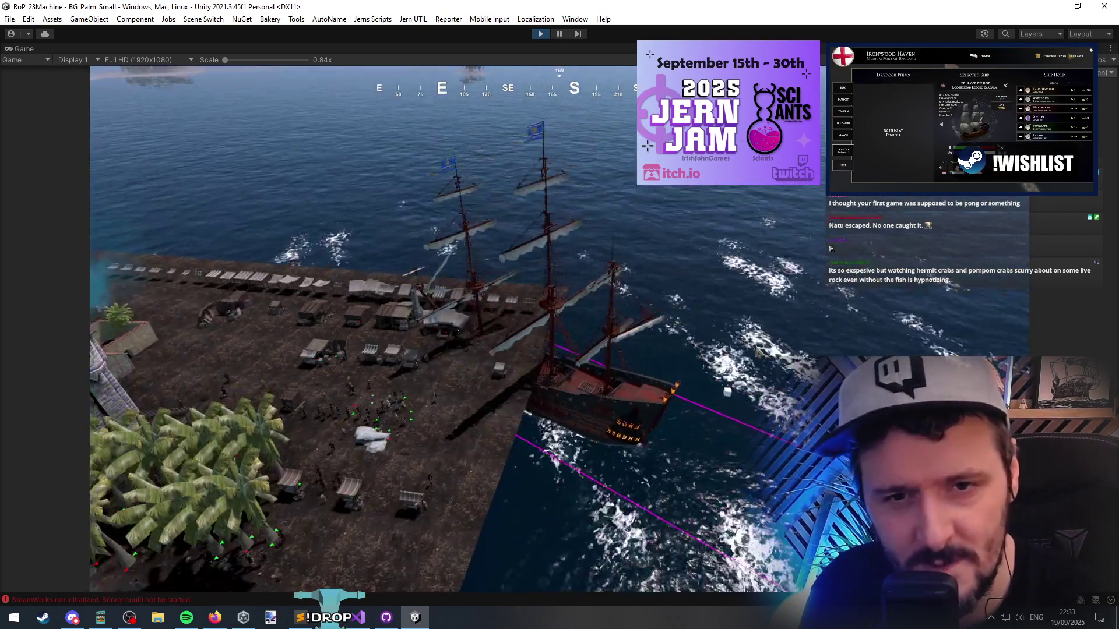
# Box-select the player's ship in the harbour and turn the camera toward the open sea
pyautogui.moveTo(725, 313); pyautogui.dragTo(369, 499)
pyautogui.moveTo(600, 110)
pyautogui.mouseDown()
pyautogui.moveTo(608, 282)
pyautogui.moveTo(680, 300)
pyautogui.mouseUp()
pyautogui.scroll(5, 602, 276)
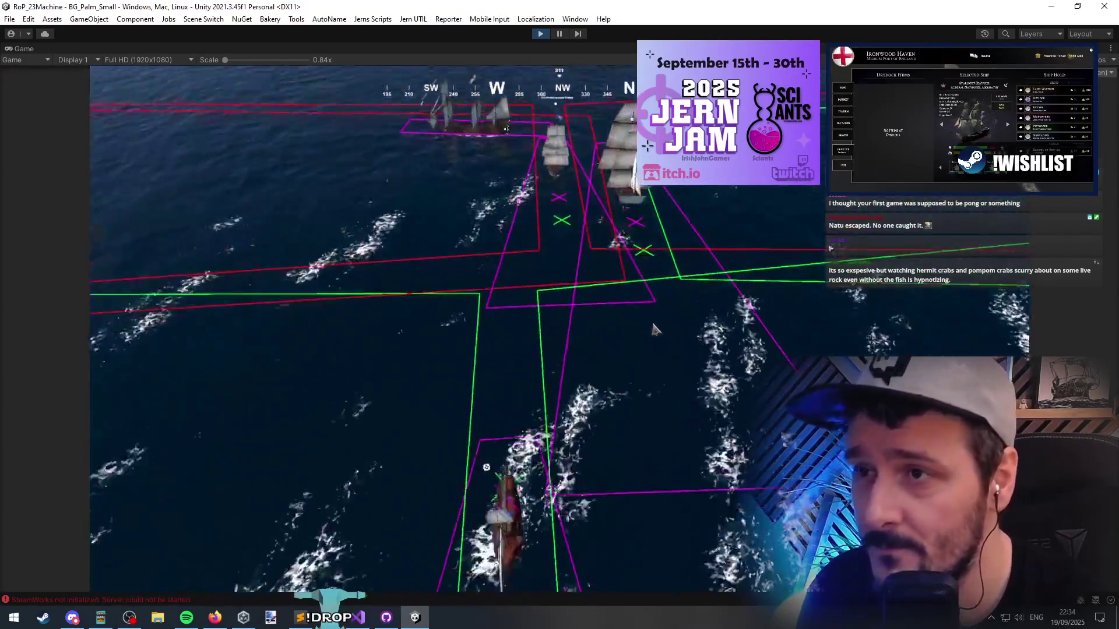
pyautogui.moveTo(652, 329)
pyautogui.mouseDown()
pyautogui.moveTo(789, 309)
pyautogui.moveTo(629, 300)
pyautogui.moveTo(561, 273)
pyautogui.moveTo(674, 275)
pyautogui.moveTo(530, 317)
pyautogui.moveTo(522, 289)
pyautogui.moveTo(368, 279)
pyautogui.moveTo(399, 312)
pyautogui.moveTo(430, 313)
pyautogui.mouseUp()
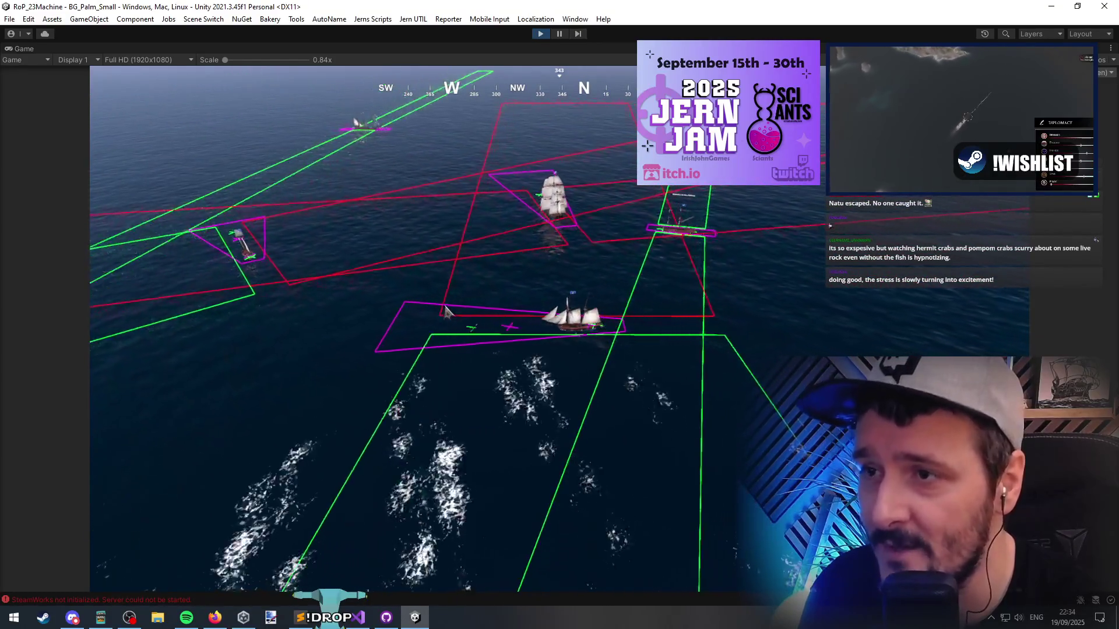
# Follow the fleet sailing out to sea, zooming the camera in and out around it
pyautogui.moveTo(438, 313)
pyautogui.mouseDown()
pyautogui.moveTo(414, 303)
pyautogui.moveTo(422, 311)
pyautogui.mouseUp()
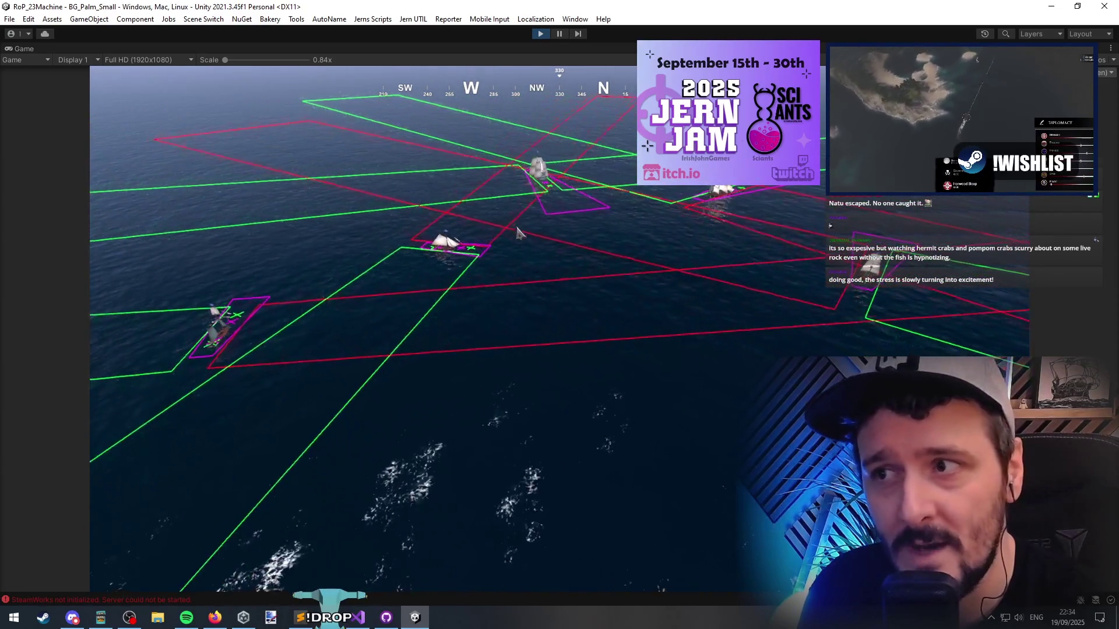
pyautogui.scroll(2, 542, 256)
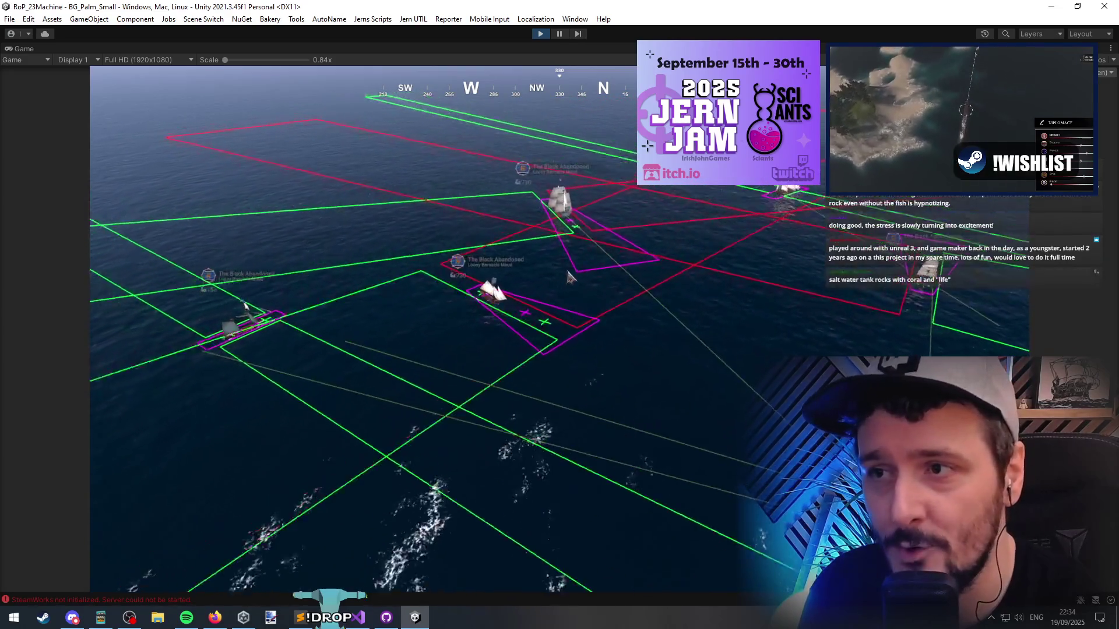
pyautogui.scroll(2, 568, 277)
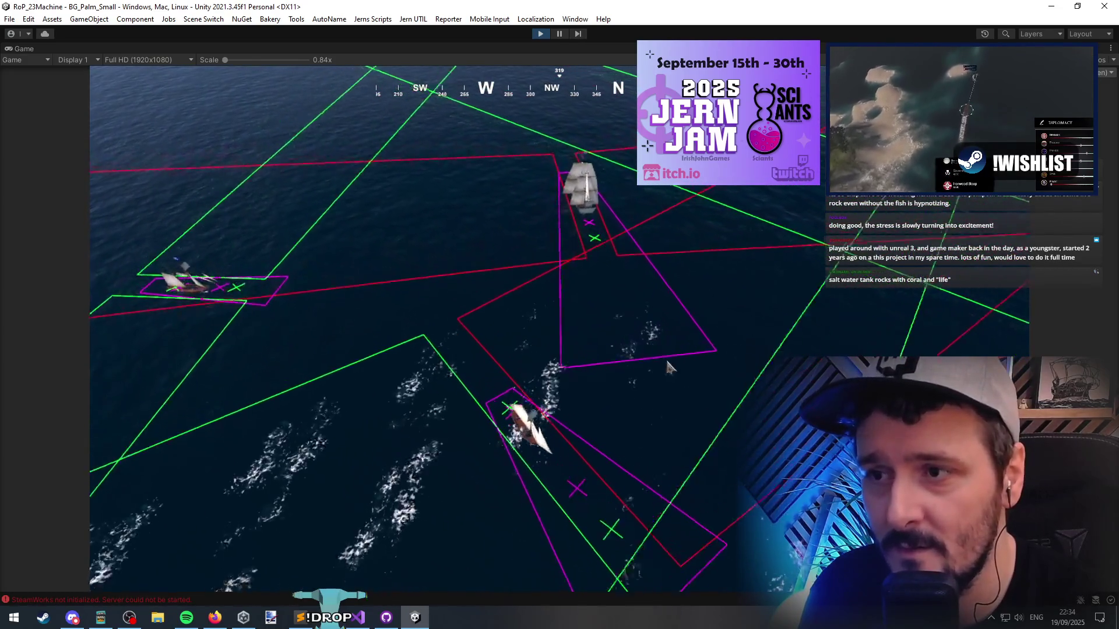
pyautogui.scroll(-2, 679, 332)
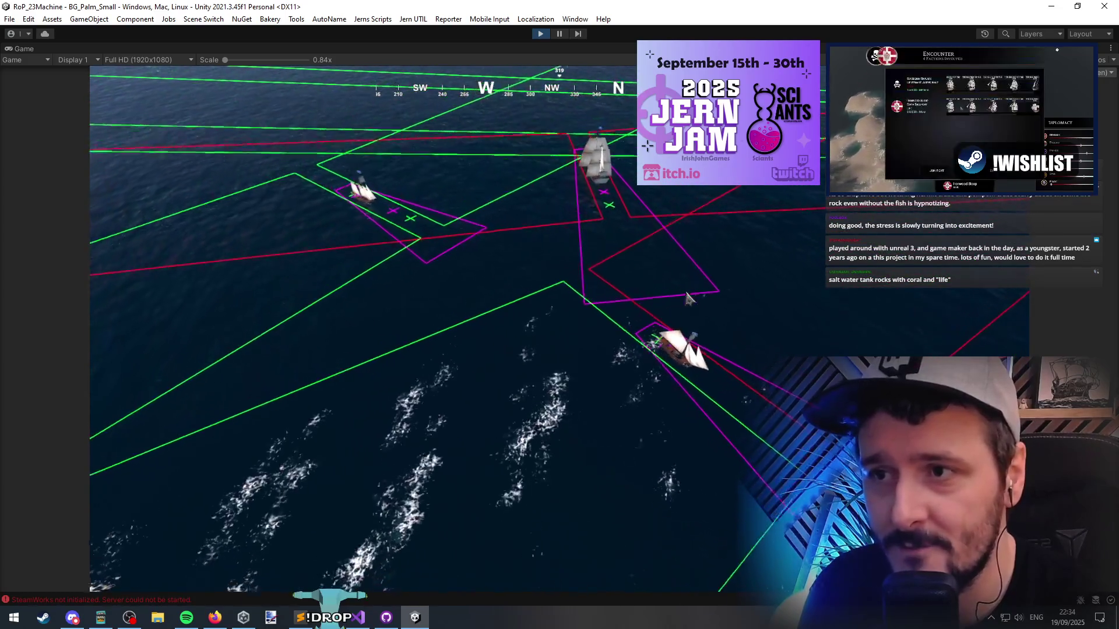
pyautogui.scroll(2, 687, 298)
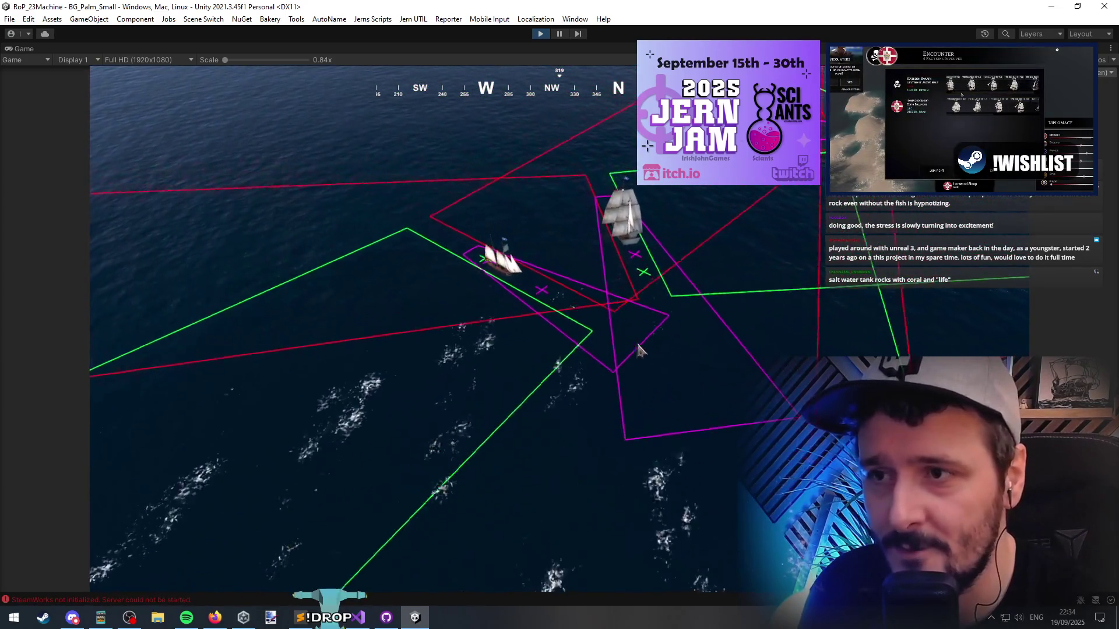
pyautogui.scroll(-2, 662, 415)
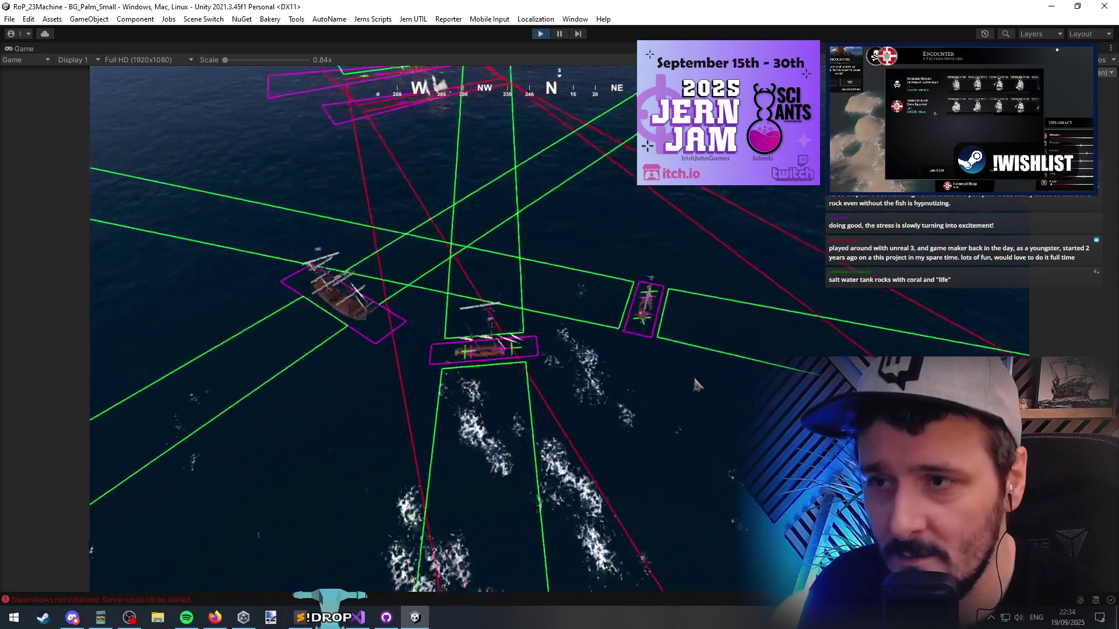
pyautogui.scroll(2, 617, 366)
pyautogui.scroll(-2, 653, 292)
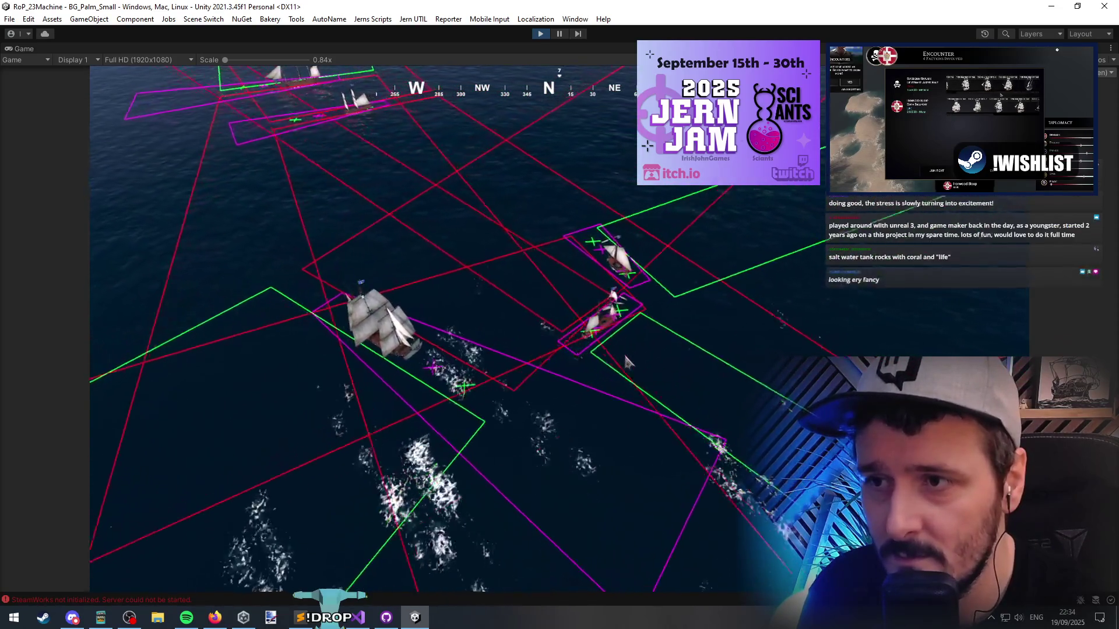
pyautogui.scroll(2, 675, 233)
pyautogui.scroll(2, 641, 227)
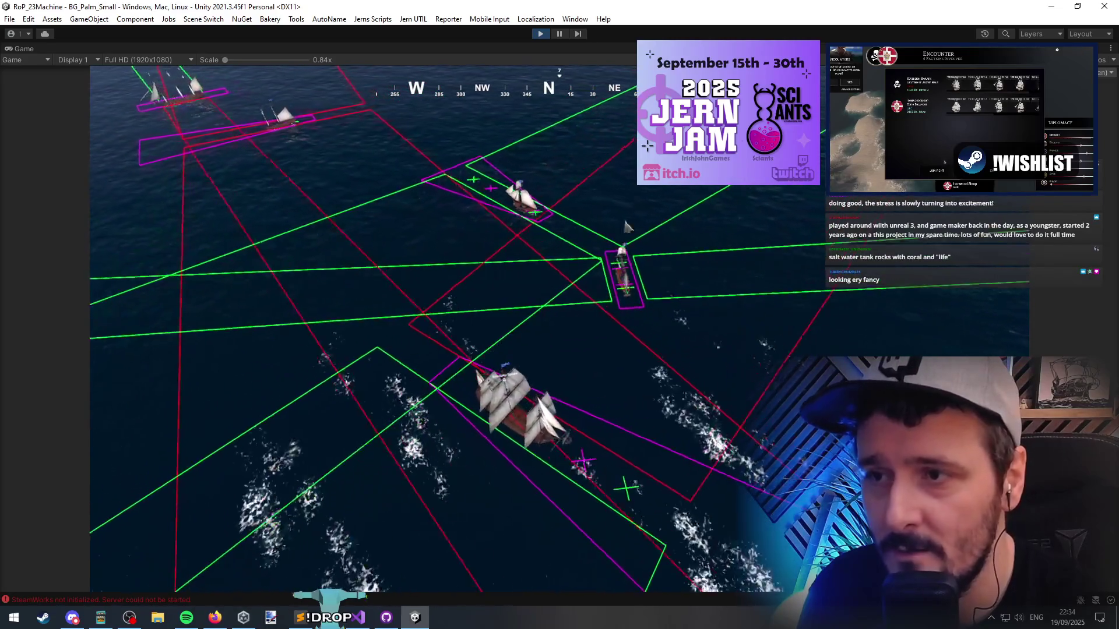
pyautogui.scroll(-2, 535, 259)
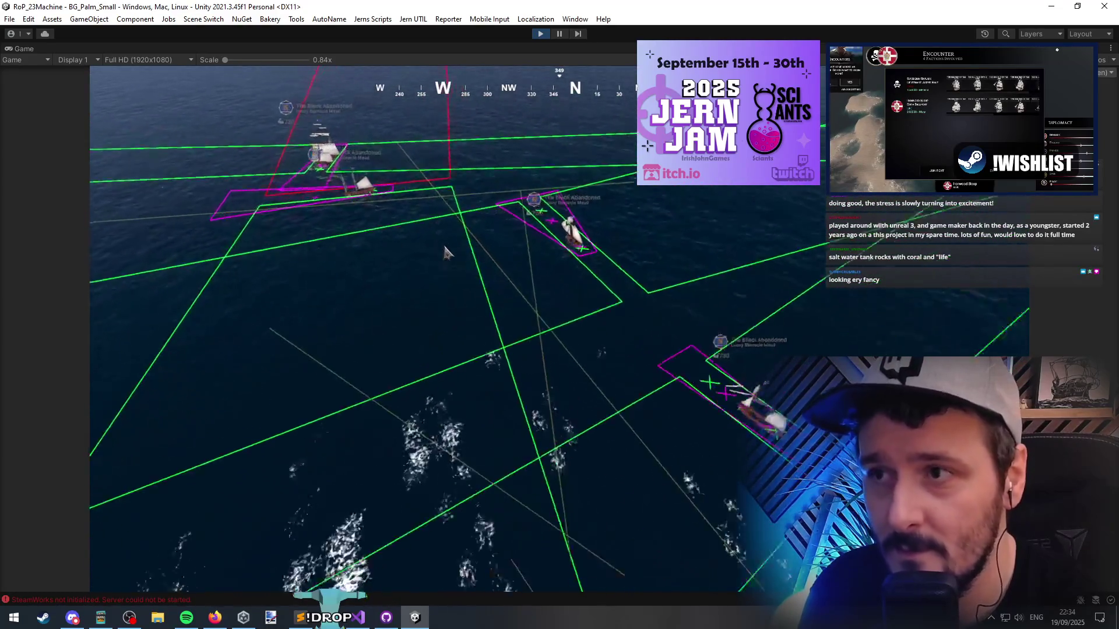
# Filter the in-game Debug Menu for 'debug line' and toggle Debug Line of Sight off
pyautogui.press('`')
pyautogui.click(357, 96)
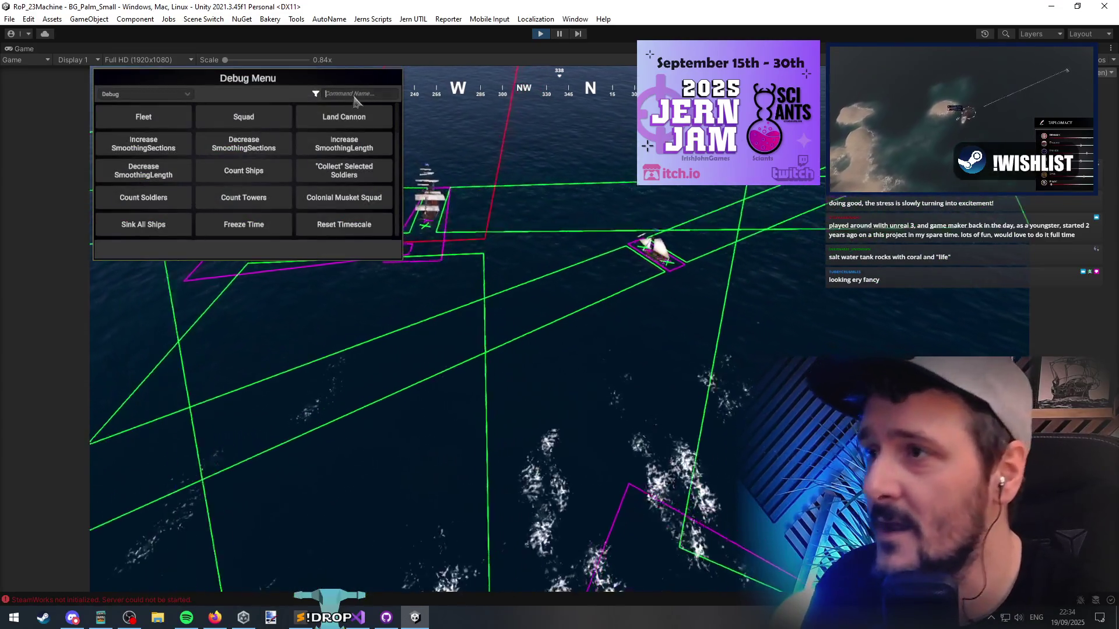
pyautogui.write('debug')
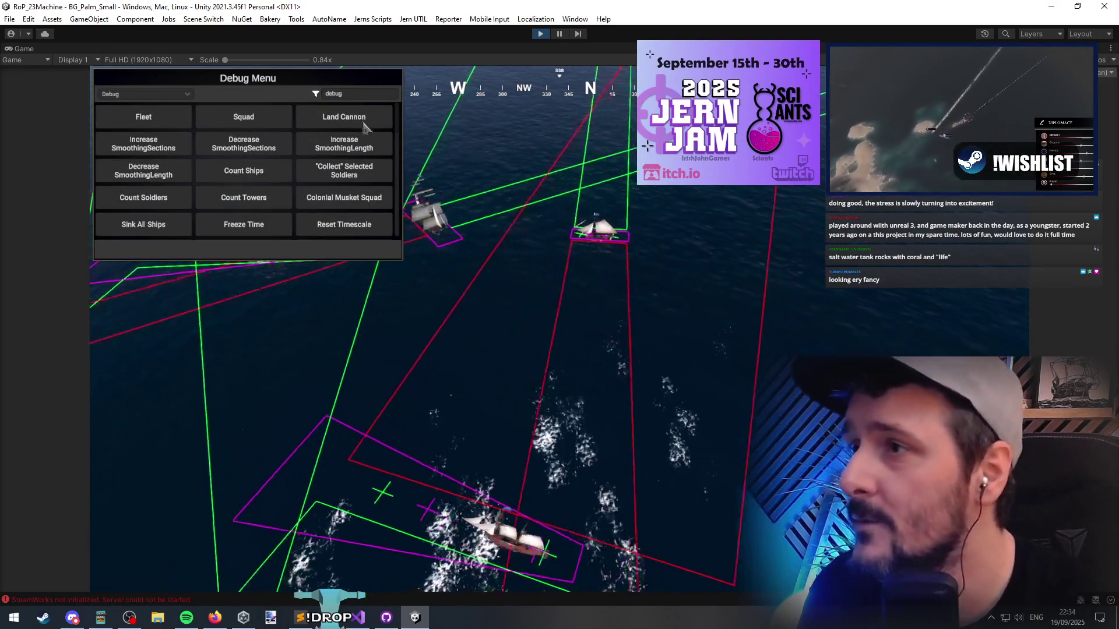
pyautogui.write(' line')
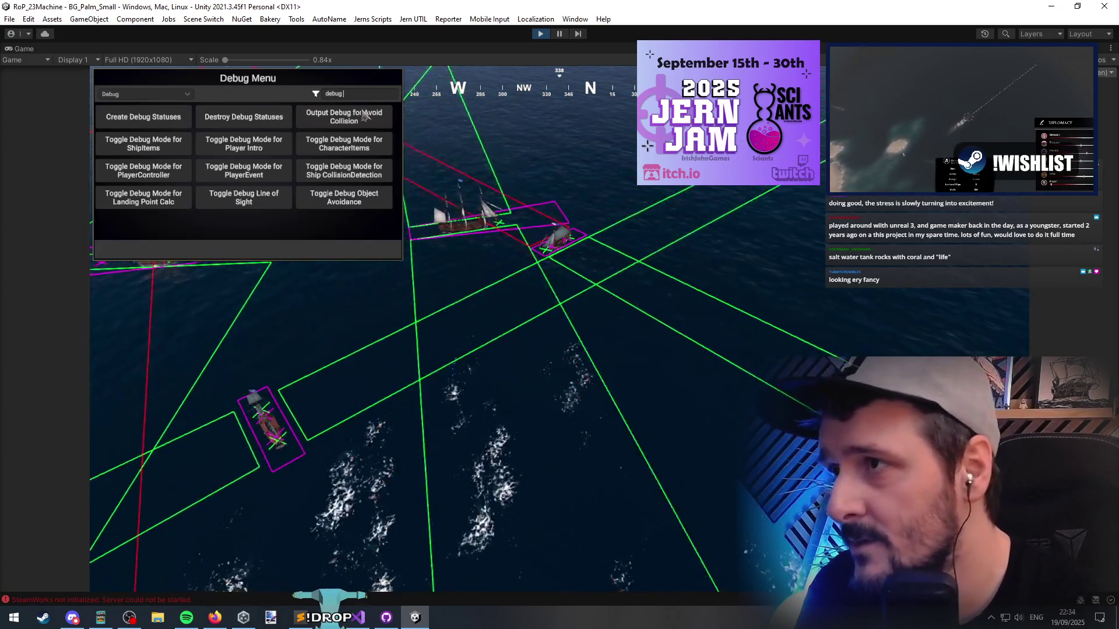
pyautogui.click(143, 117)
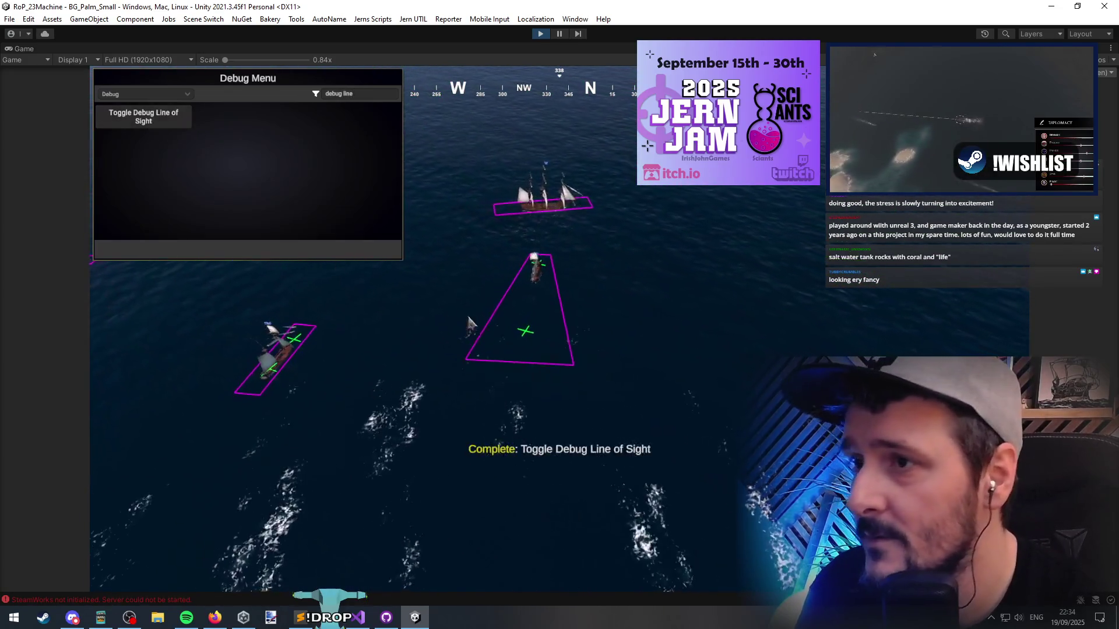
pyautogui.press('`')
pyautogui.moveTo(446, 378)
pyautogui.mouseDown()
pyautogui.moveTo(607, 342)
pyautogui.moveTo(692, 350)
pyautogui.moveTo(676, 304)
pyautogui.moveTo(664, 312)
pyautogui.moveTo(594, 295)
pyautogui.moveTo(574, 268)
pyautogui.moveTo(479, 316)
pyautogui.mouseUp()
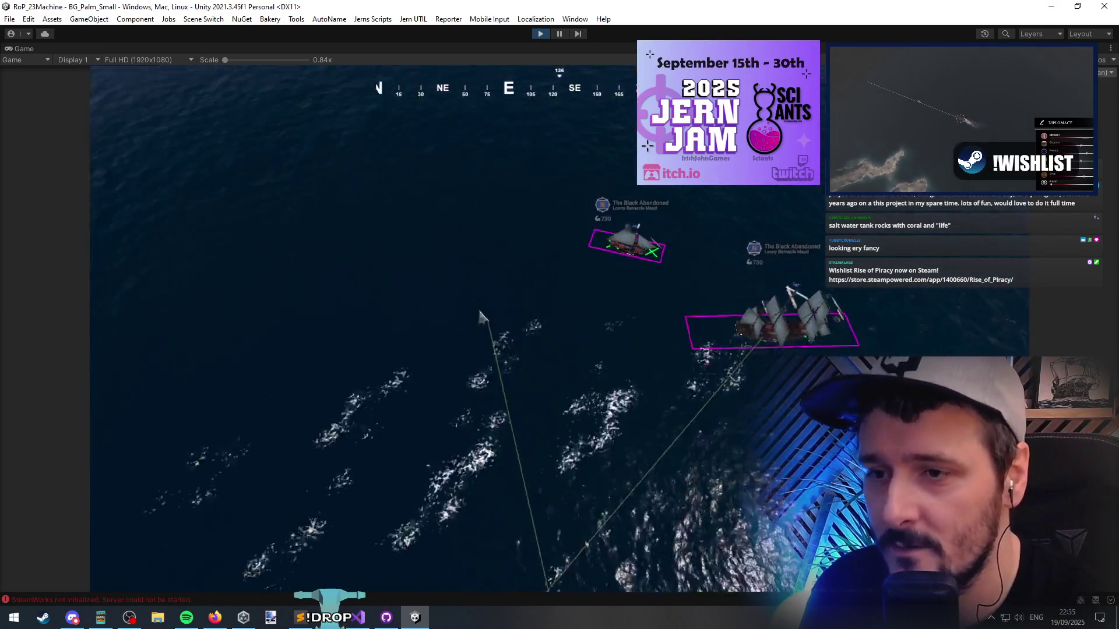
pyautogui.moveTo(414, 296); pyautogui.dragTo(364, 294)
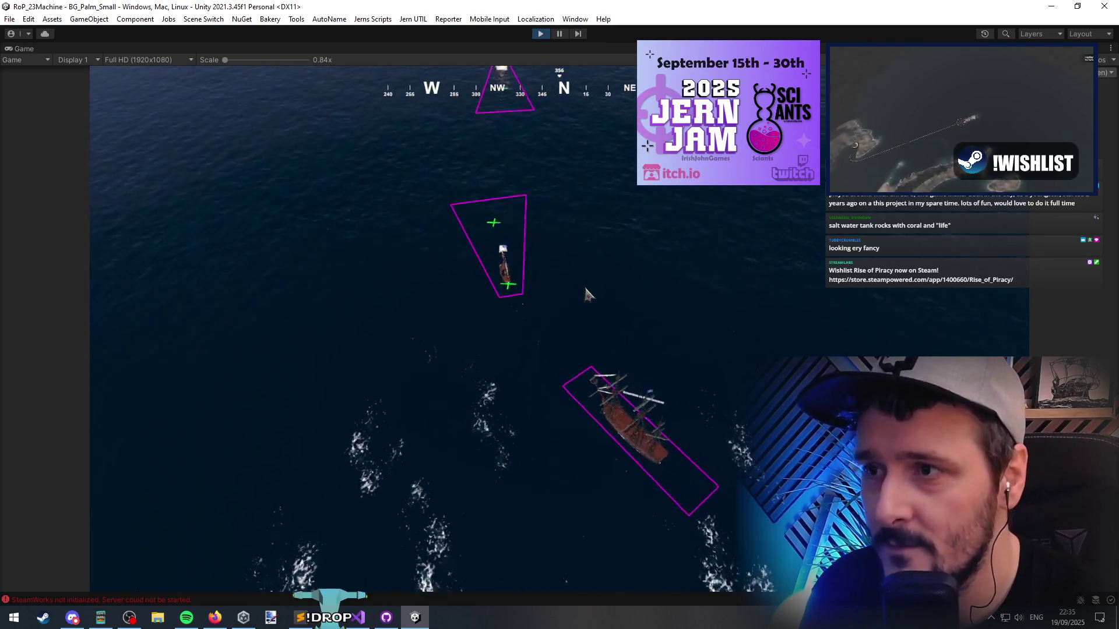
pyautogui.moveTo(419, 314); pyautogui.dragTo(411, 313)
pyautogui.scroll(2, 407, 324)
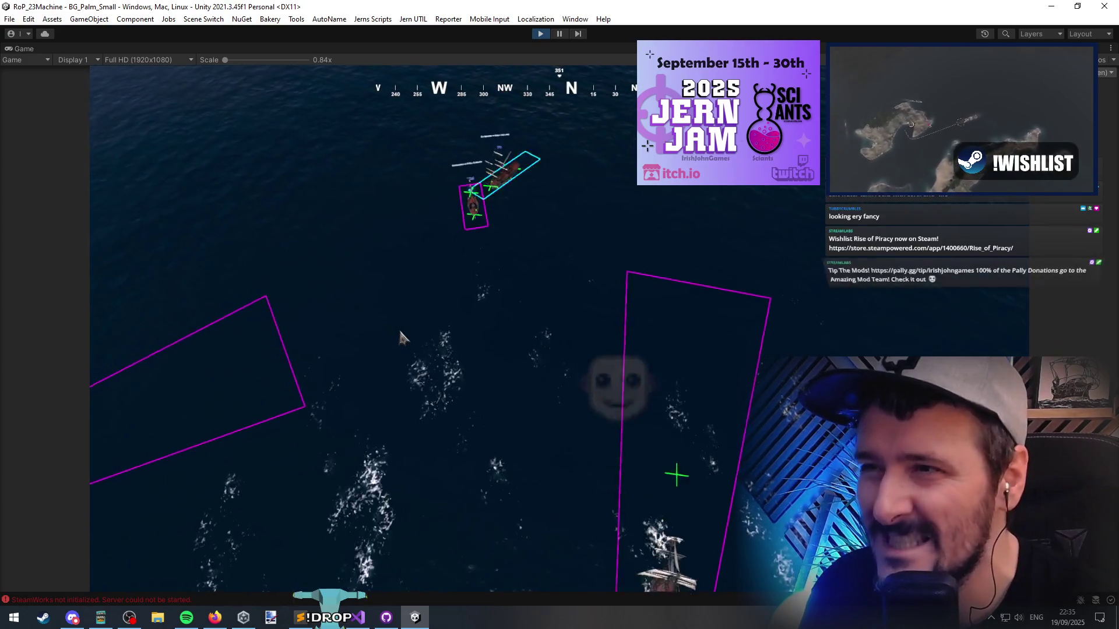
pyautogui.moveTo(473, 242); pyautogui.dragTo(504, 461)
pyautogui.scroll(2, 504, 460)
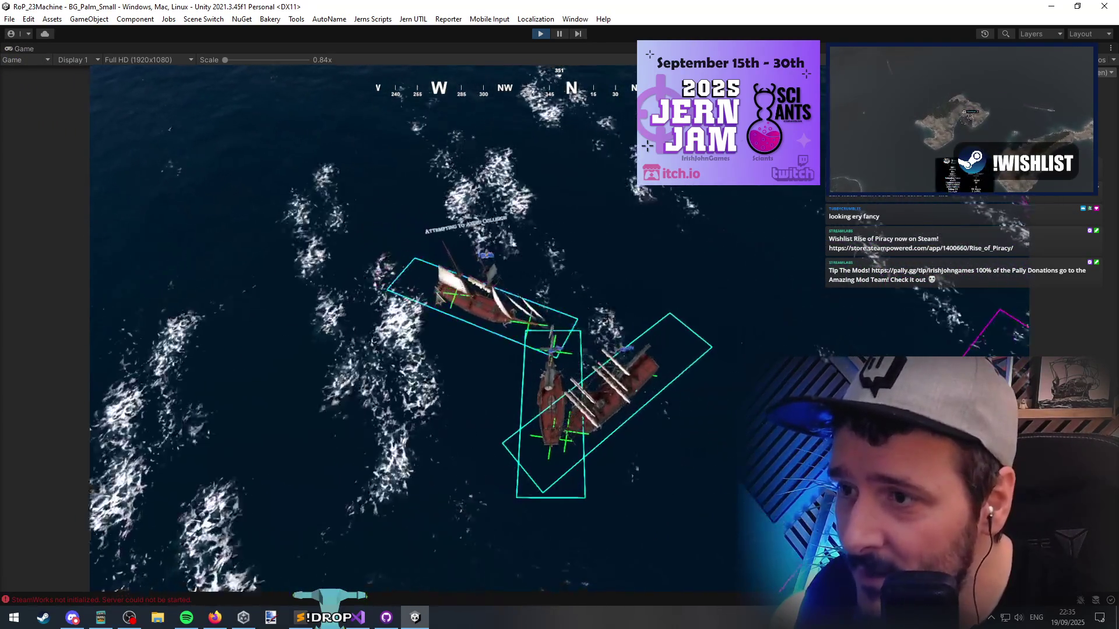
pyautogui.scroll(3, 463, 331)
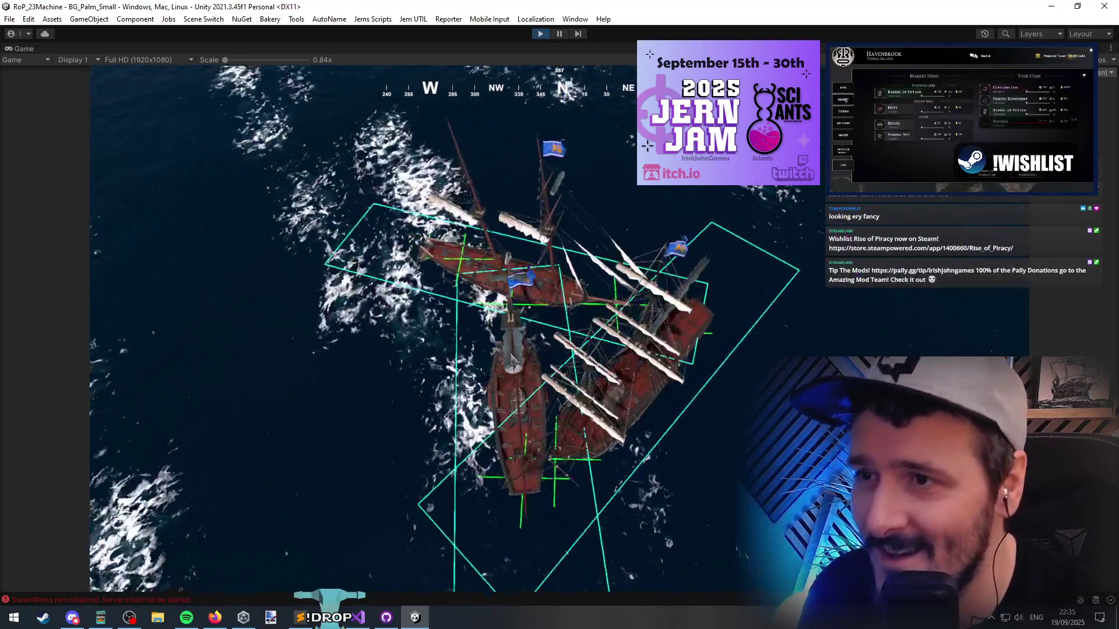
pyautogui.moveTo(511, 358); pyautogui.dragTo(567, 399)
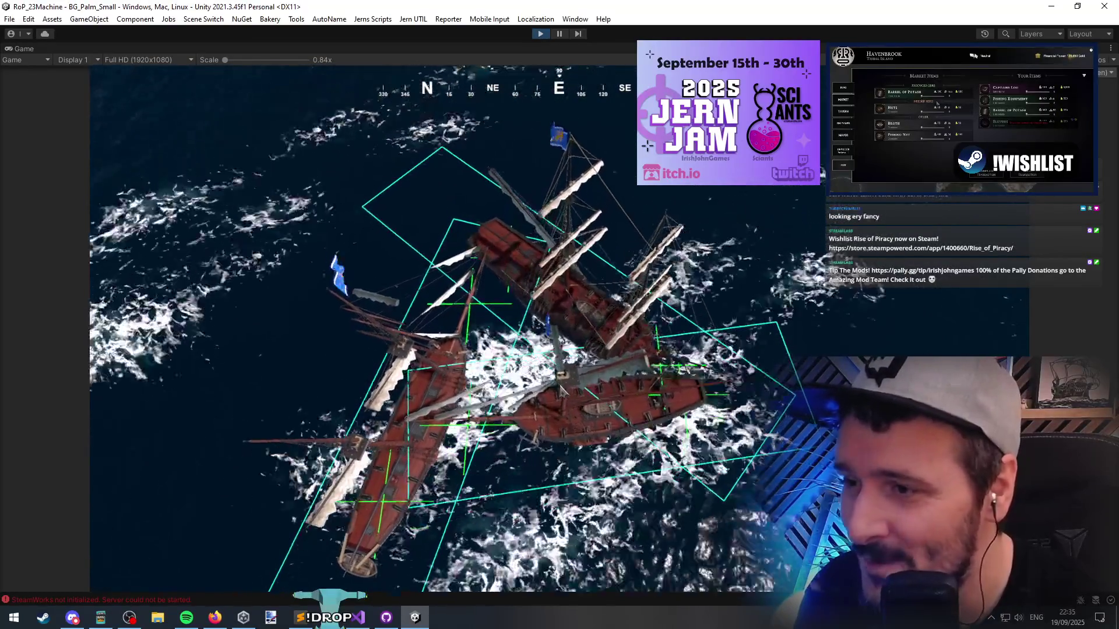
pyautogui.scroll(-5, 553, 326)
pyautogui.scroll(5, 547, 286)
pyautogui.moveTo(548, 285)
pyautogui.mouseDown()
pyautogui.moveTo(516, 398)
pyautogui.moveTo(450, 207)
pyautogui.mouseUp()
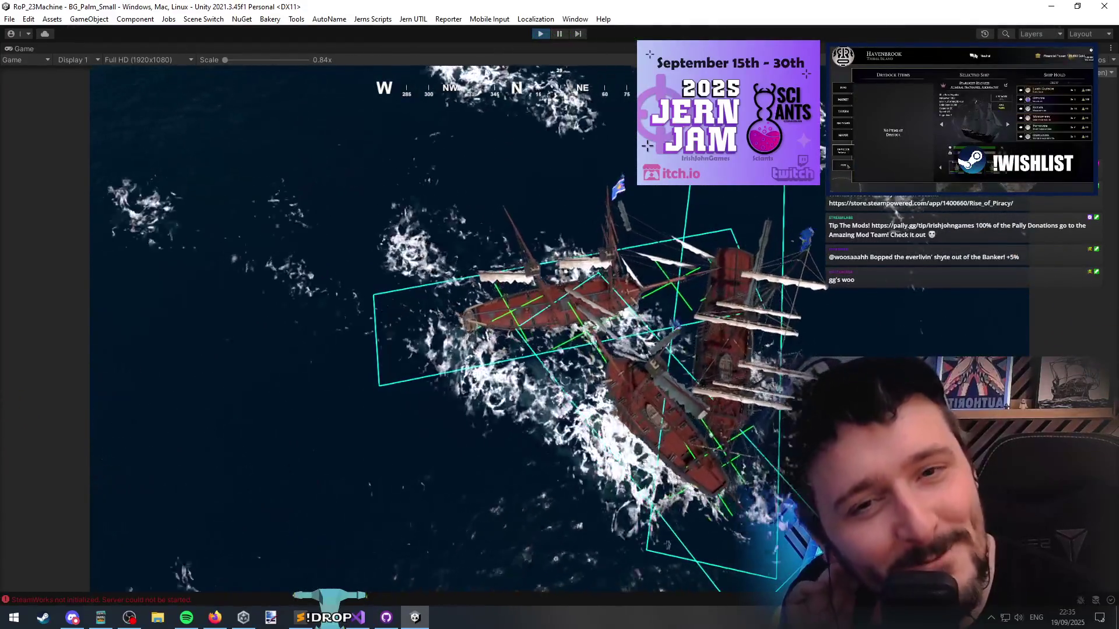
pyautogui.hotkey('alt', 'Tab')
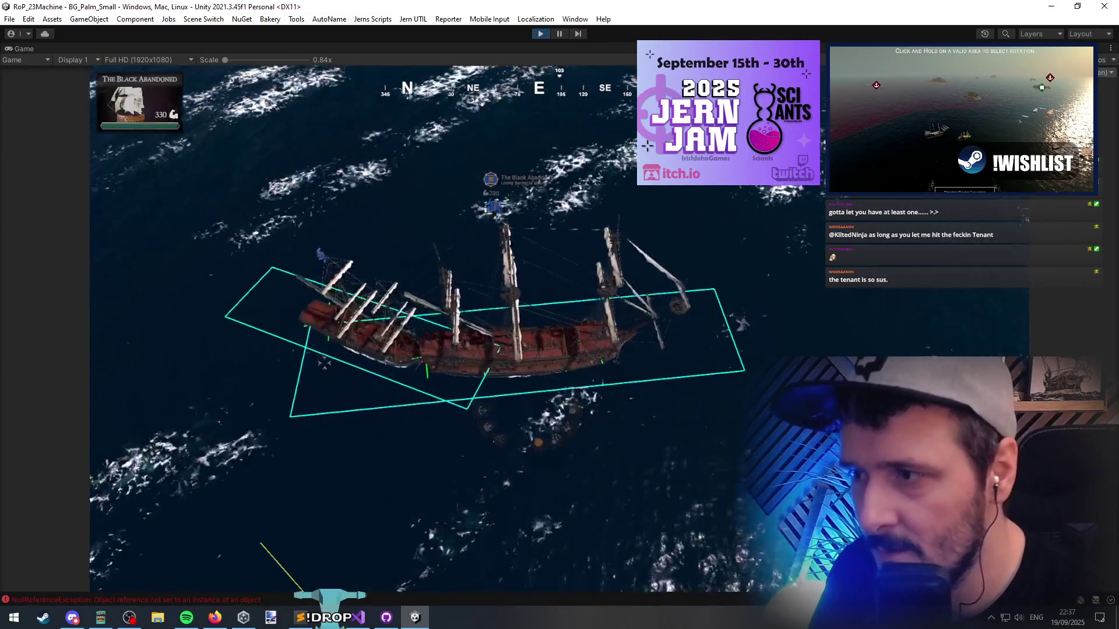
# Box-select the ships on the sea to show The Black Abandoned's unit card
pyautogui.moveTo(513, 297); pyautogui.dragTo(527, 415)
# Select The Black Abandoned alone, order it to a point on the sea, then stop the game
pyautogui.moveTo(333, 431); pyautogui.dragTo(447, 504)
pyautogui.moveTo(373, 372); pyautogui.dragTo(389, 387)
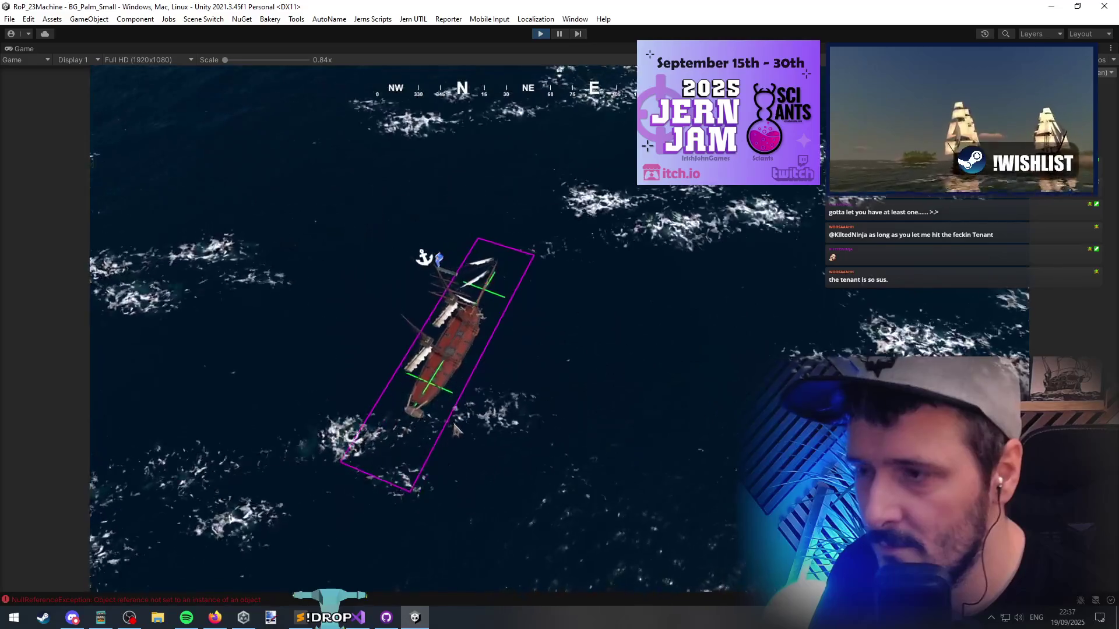
pyautogui.rightClick(659, 279)
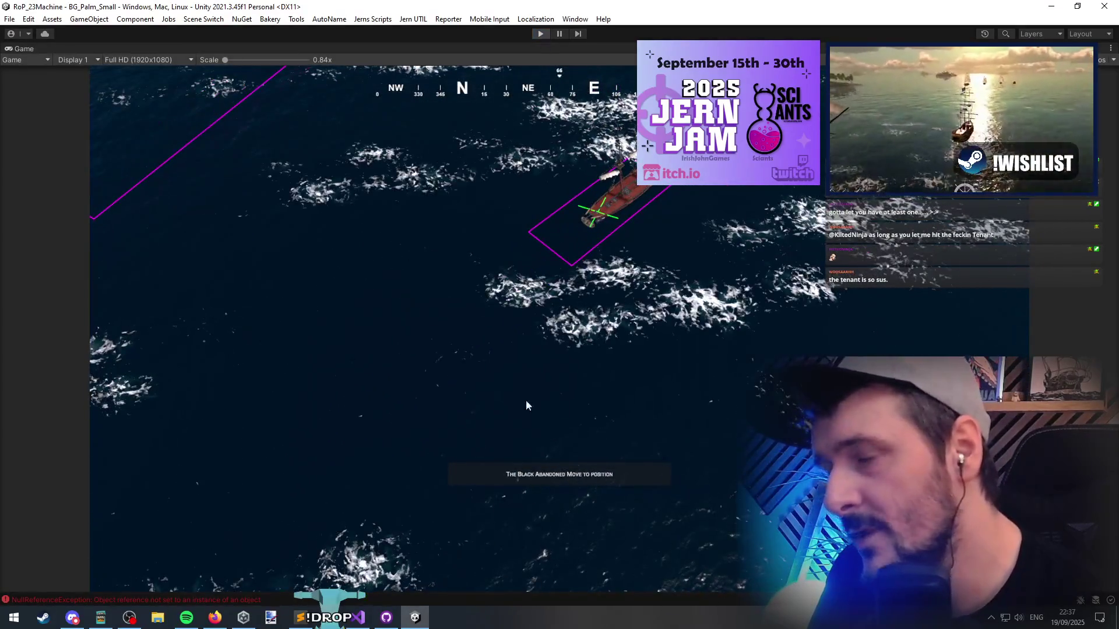
pyautogui.hotkey('ctrl', 'p')
pyautogui.hotkey('alt', 'Tab')
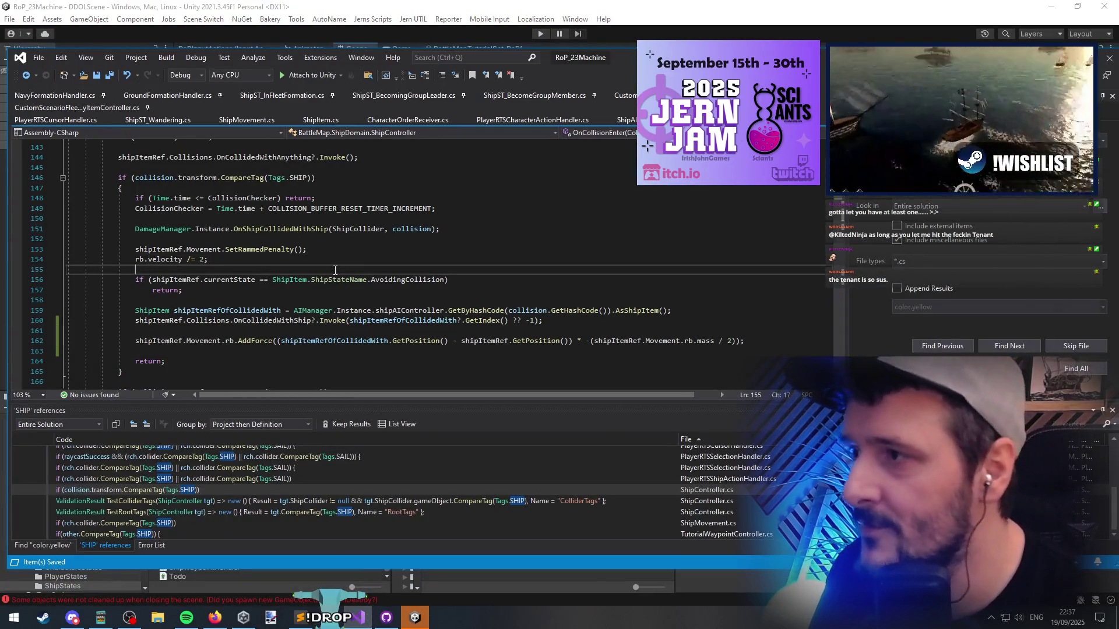
# Open ShipMovement.cs and inspect the collision-check vectors in CheckForwardCourseIsClear
pyautogui.scroll(5, 335, 269)
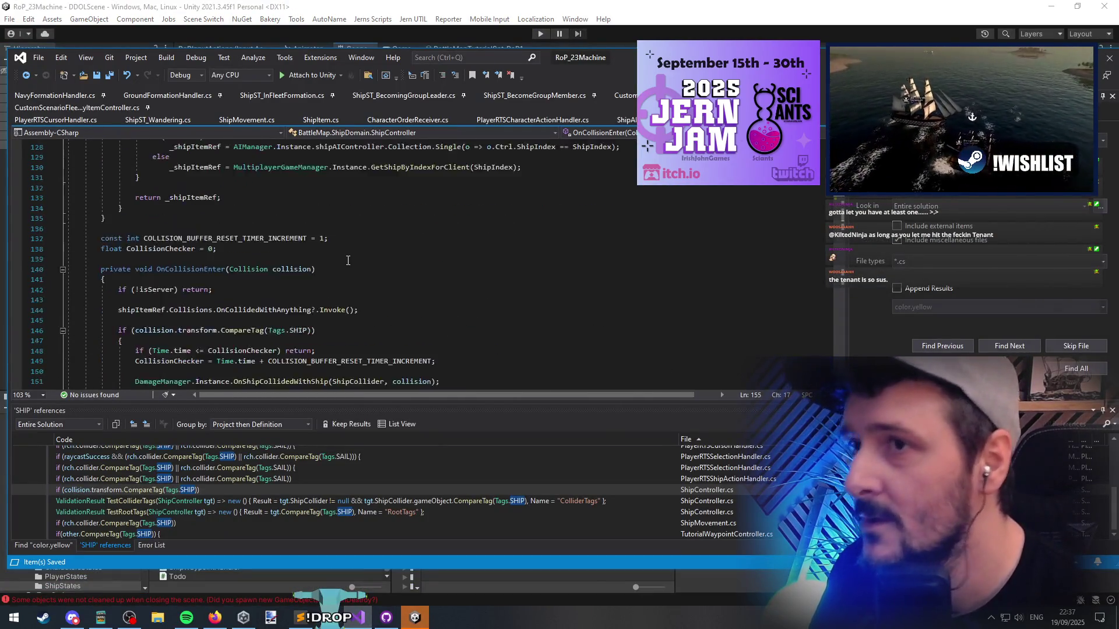
pyautogui.hotkey('ctrl', 'Tab')
pyautogui.hotkey('ctrl', 'Tab')
pyautogui.hotkey('ctrl', 'Tab')
pyautogui.hotkey('ctrl', 'Tab')
pyautogui.hotkey('ctrl', 'Tab')
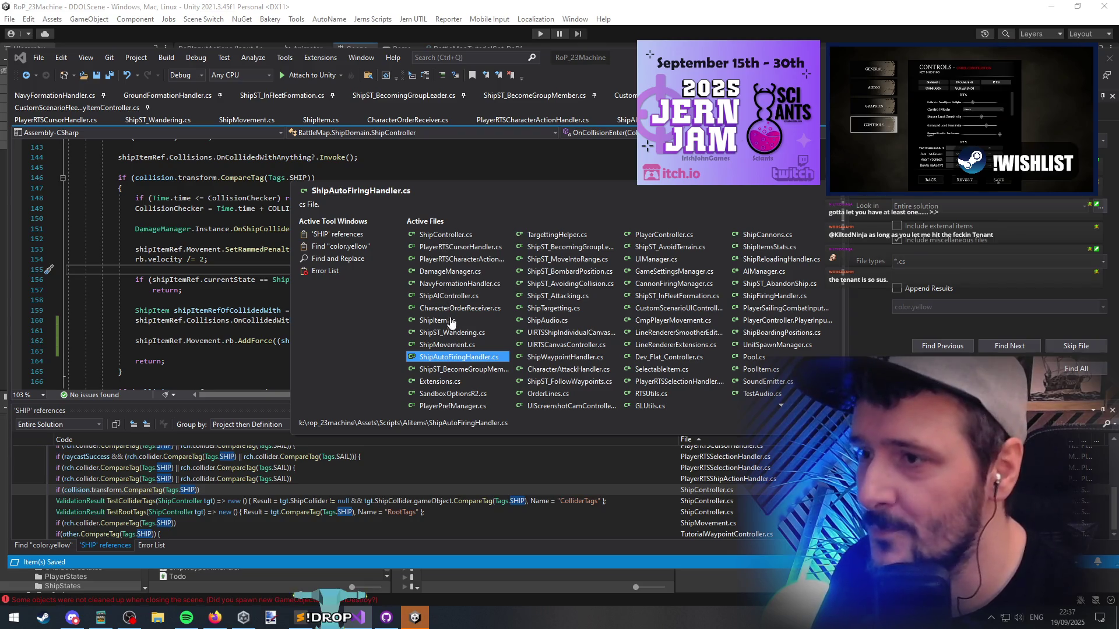
pyautogui.click(449, 345)
pyautogui.click(221, 194)
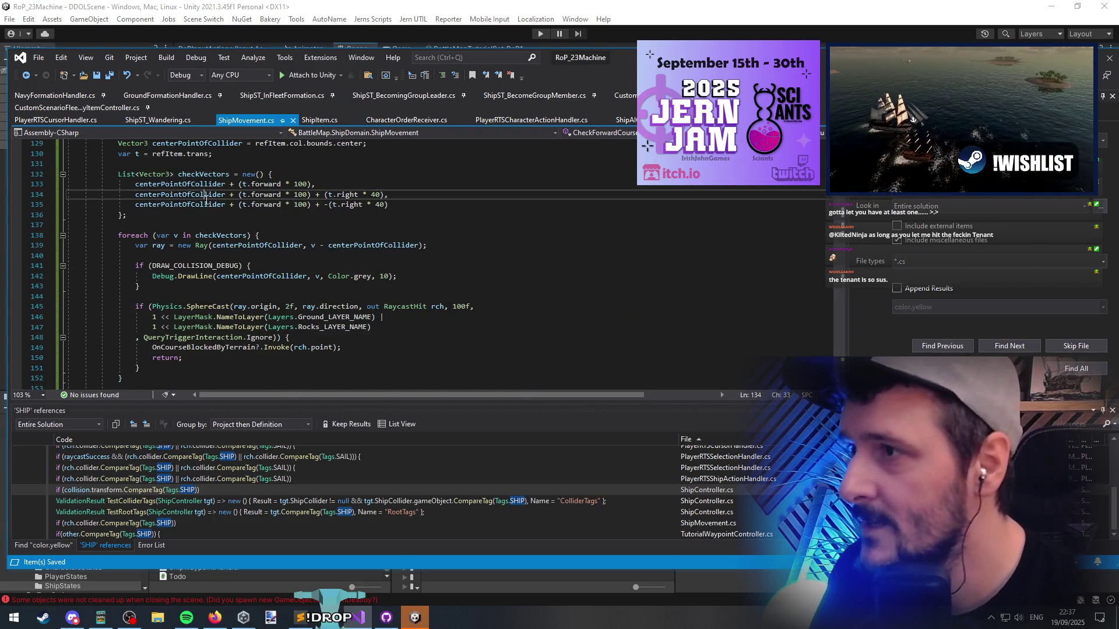
pyautogui.scroll(11, 258, 278)
pyautogui.scroll(8, 258, 278)
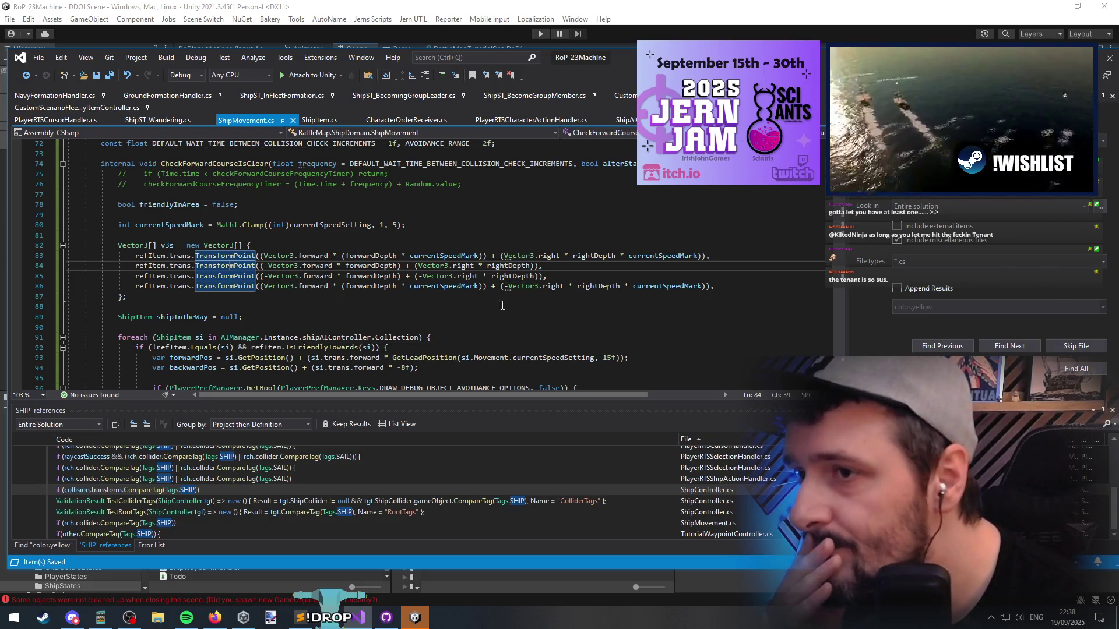
pyautogui.click(393, 303)
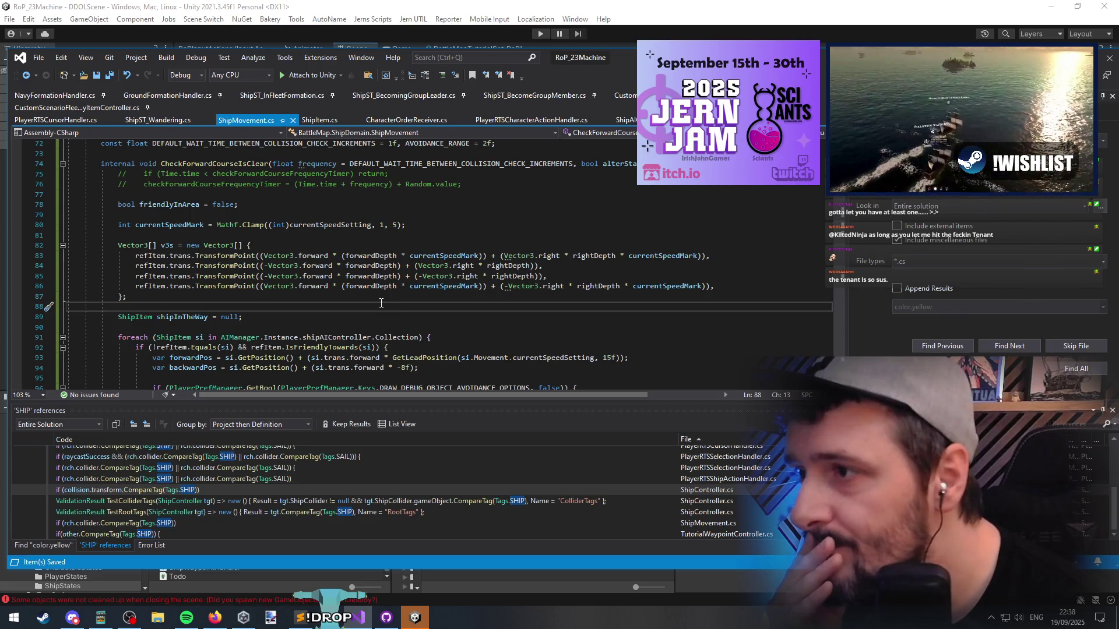
pyautogui.doubleClick(279, 255)
pyautogui.doubleClick(313, 256)
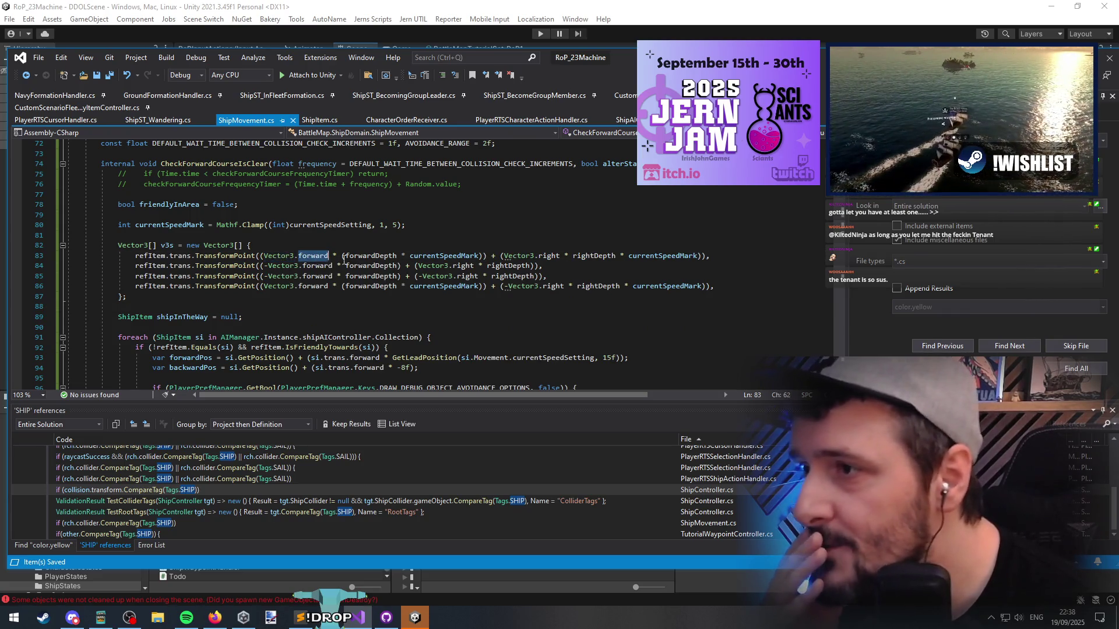
pyautogui.click(538, 245)
# Delete '* forwardDepth' from lines 84 and 85, then switch back to Unity
pyautogui.click(307, 266)
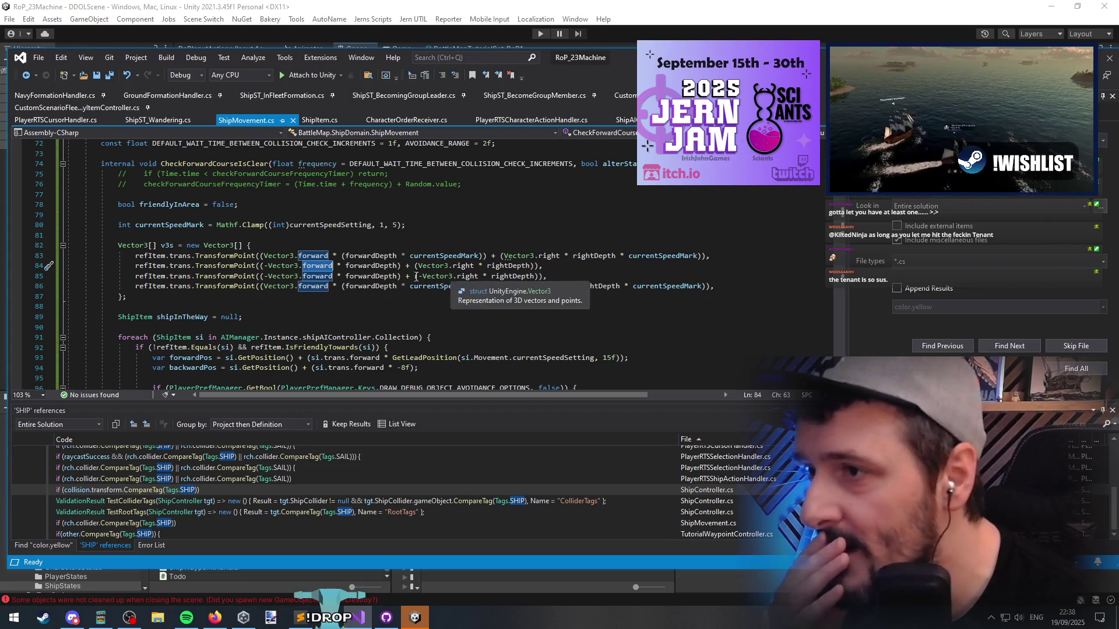
pyautogui.doubleClick(284, 276)
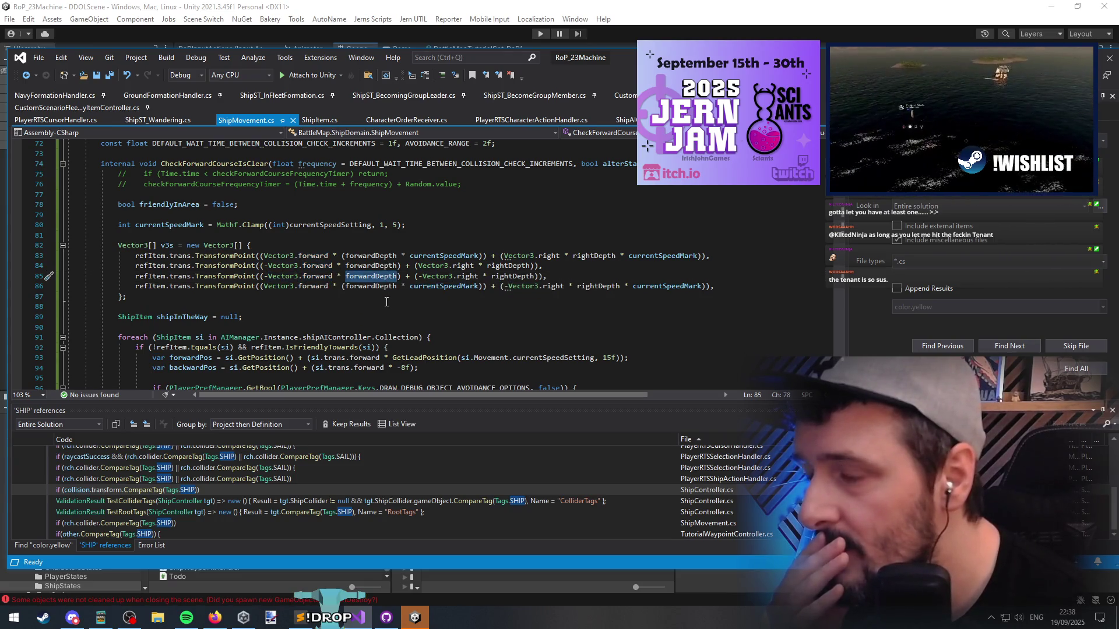
pyautogui.press('Delete')
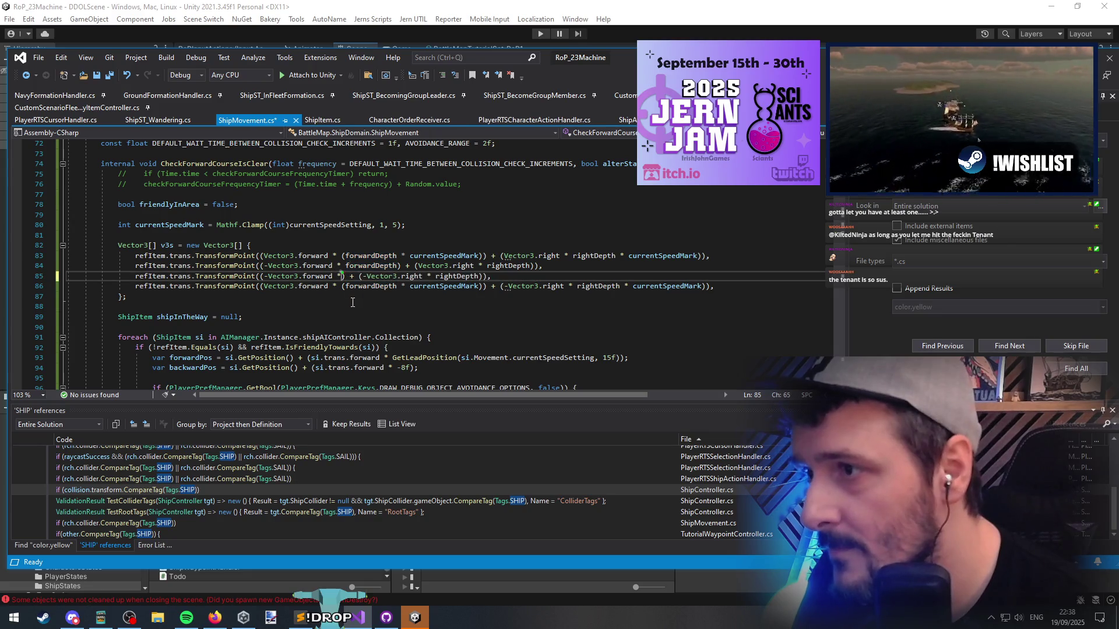
pyautogui.doubleClick(370, 266)
pyautogui.press('Delete')
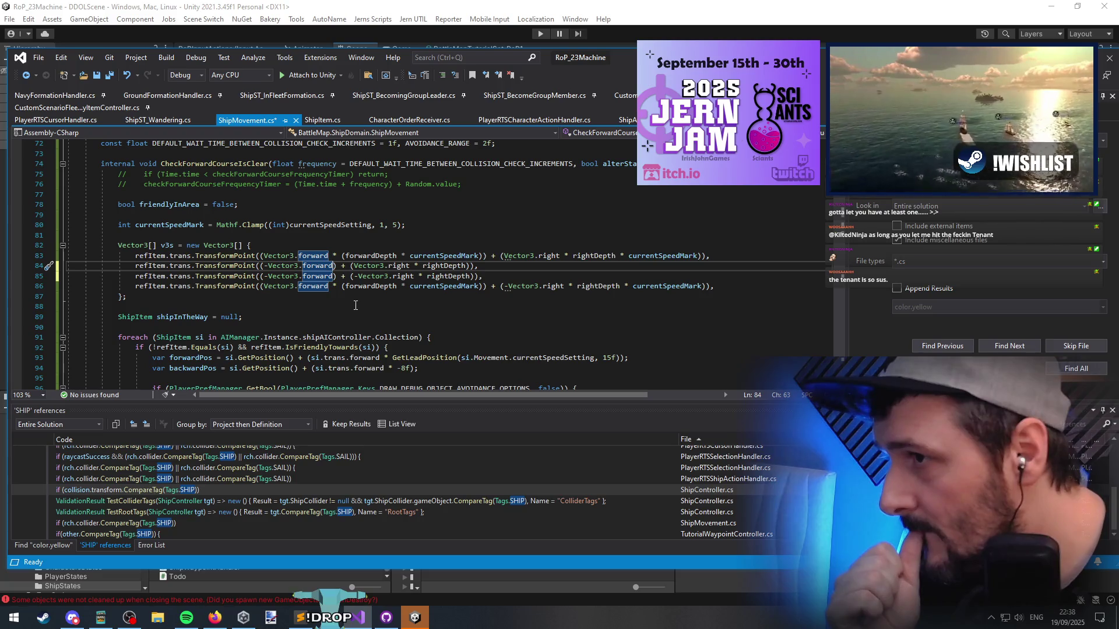
pyautogui.click(355, 305)
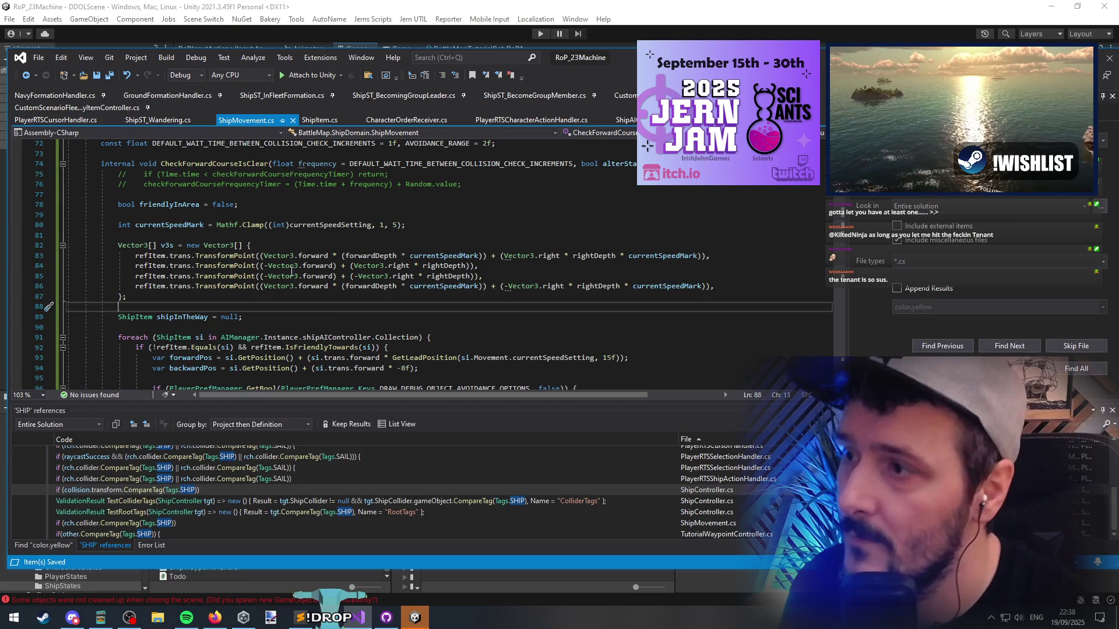
pyautogui.hotkey('alt', 'Tab')
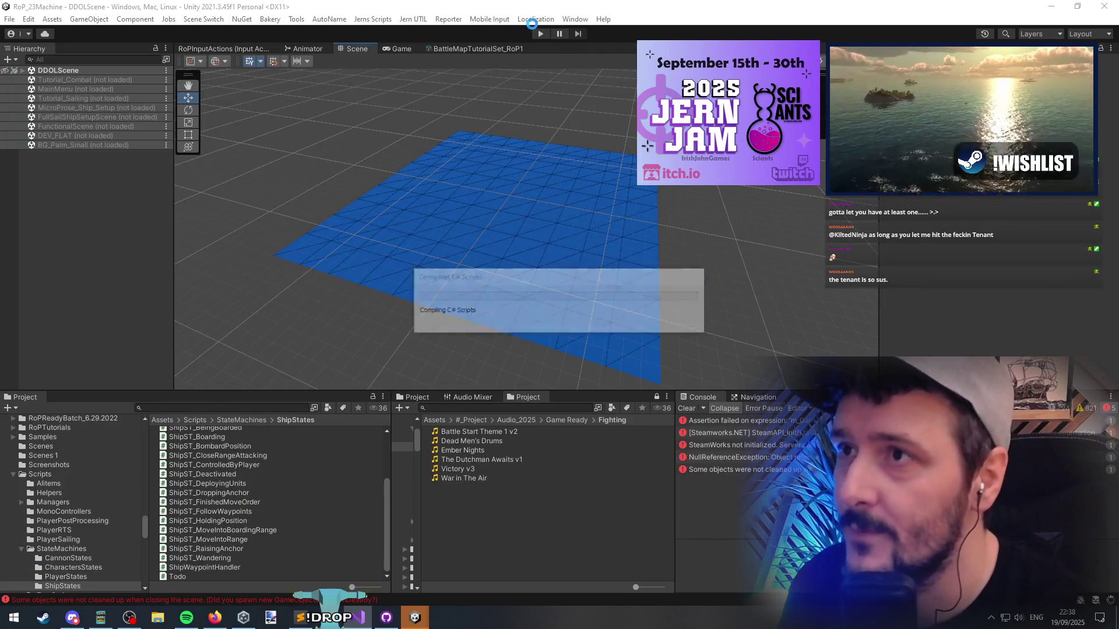
# Start the recompiled game and zoom the camera out over the fleet
pyautogui.hotkey('ctrl', 'p')
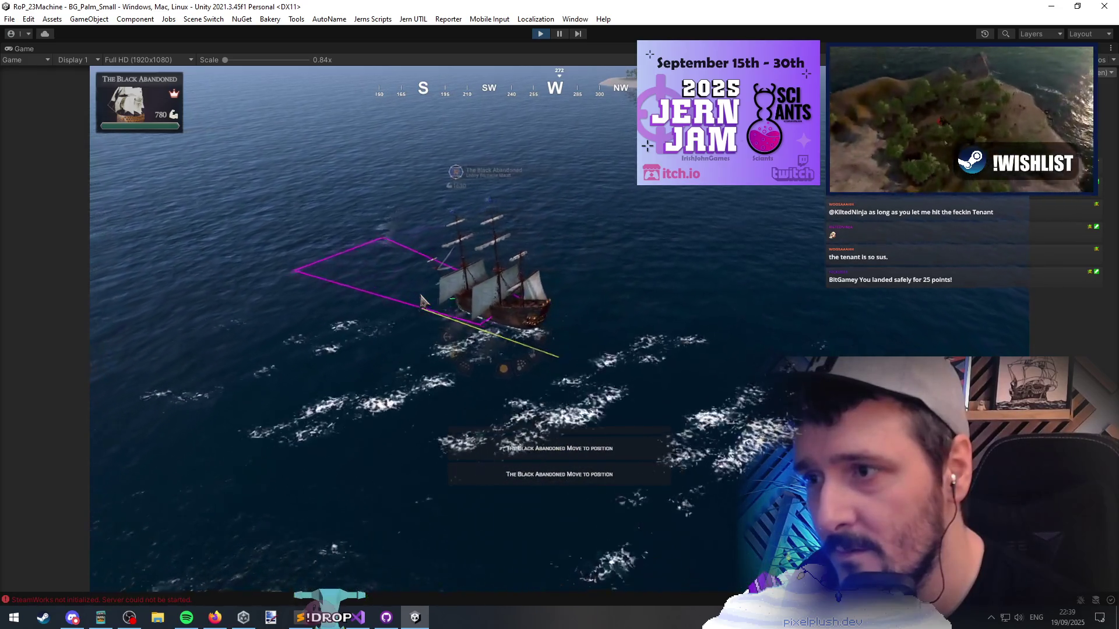
pyautogui.press('Escape')
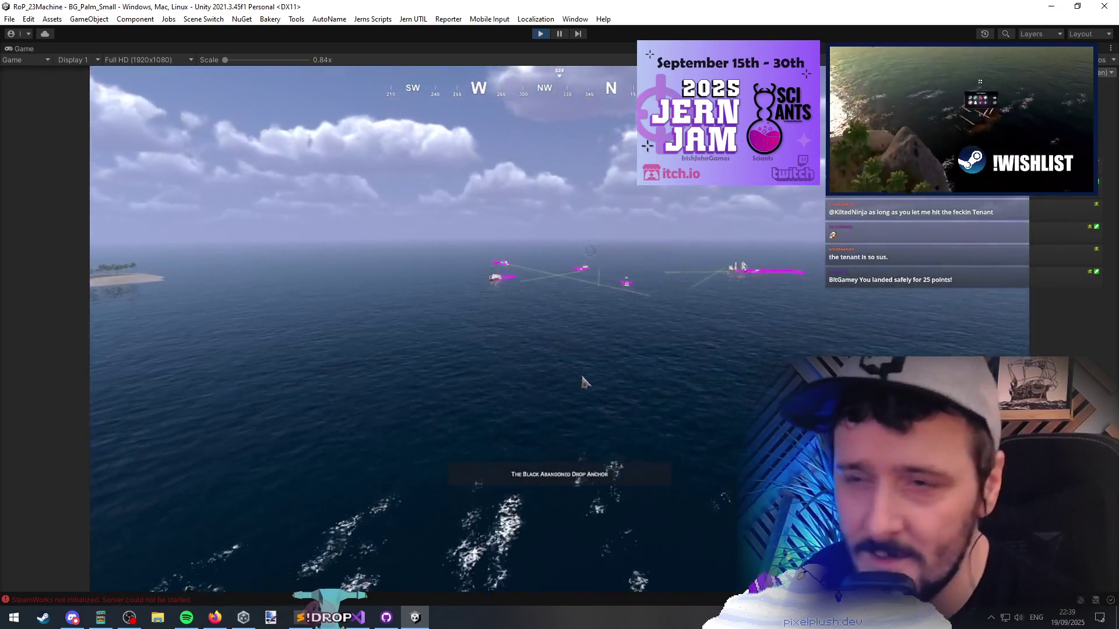
pyautogui.scroll(5, 571, 377)
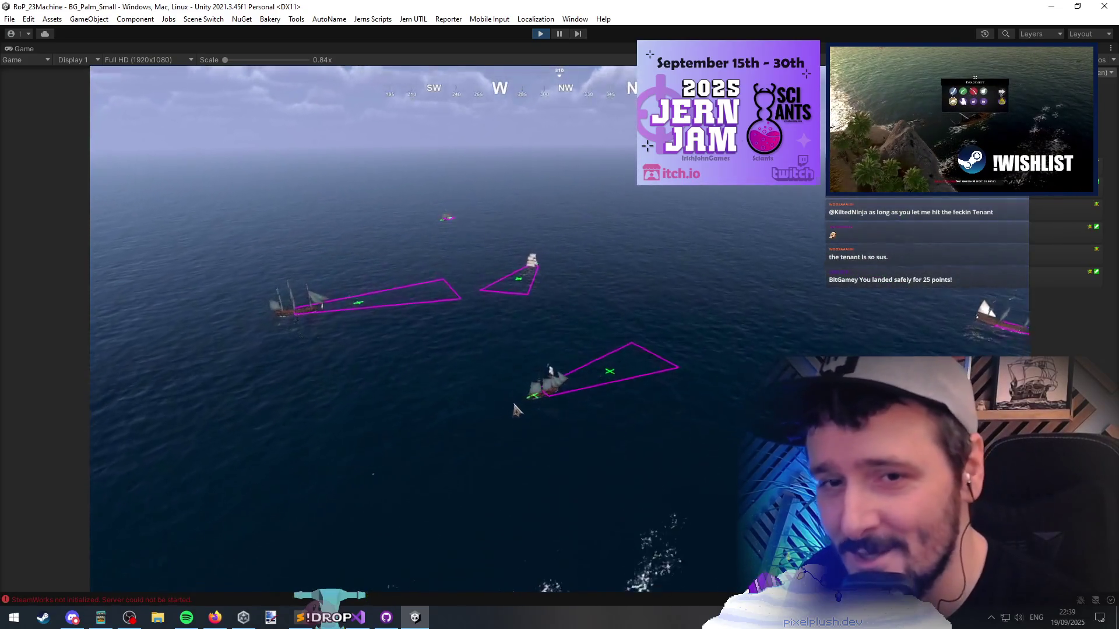
pyautogui.scroll(5, 513, 414)
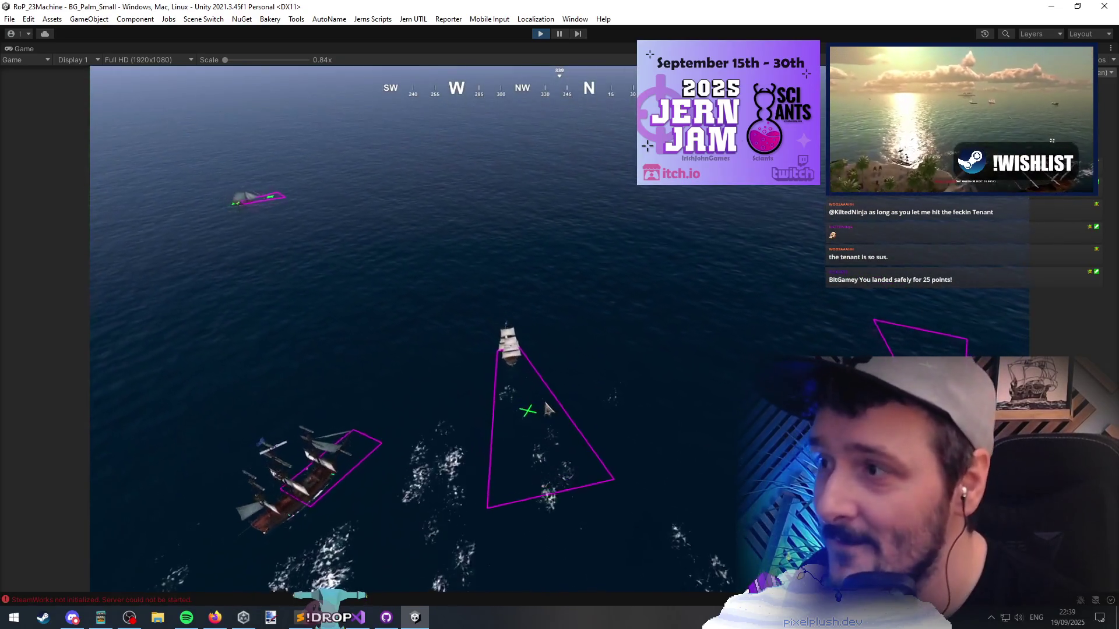
pyautogui.scroll(-5, 554, 411)
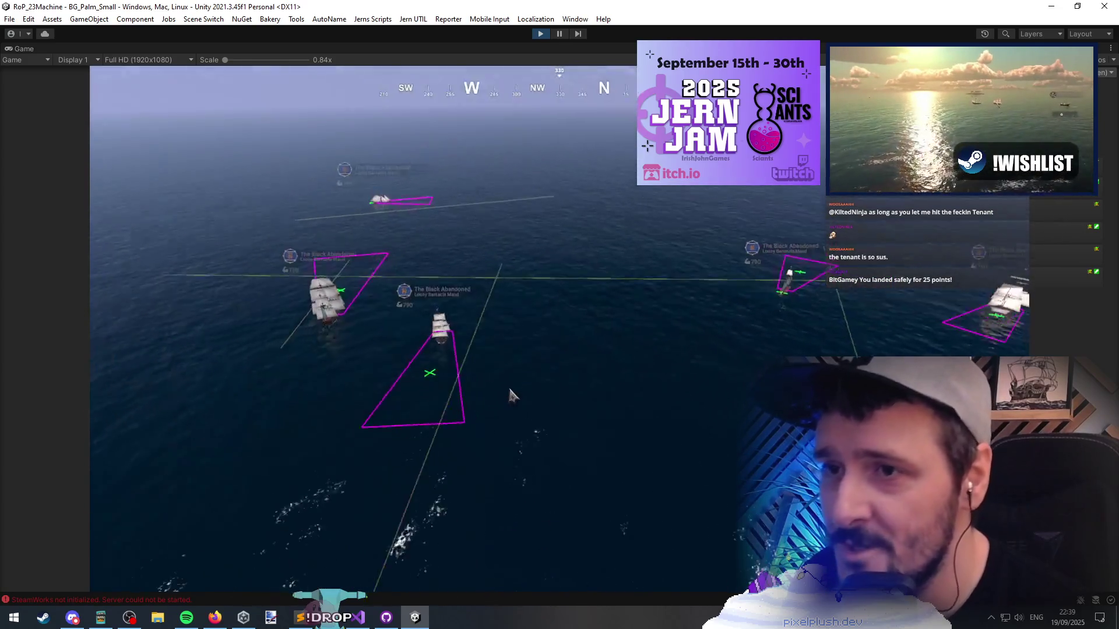
# Take the helm of one ship from the Debug Menu, then return to the wide view
pyautogui.press('`')
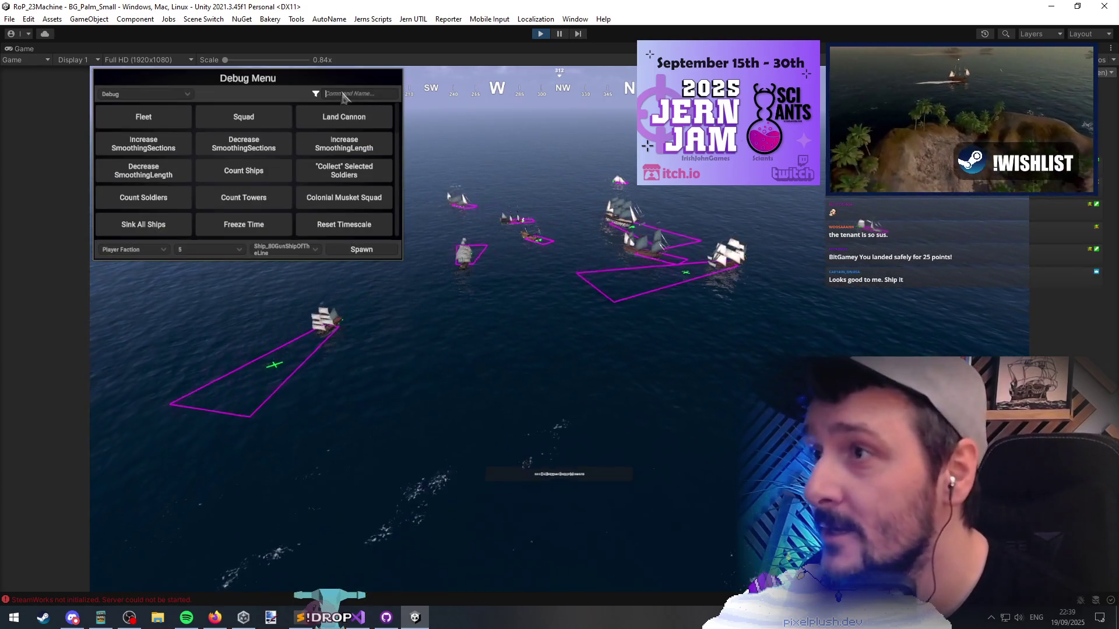
pyautogui.click(526, 242)
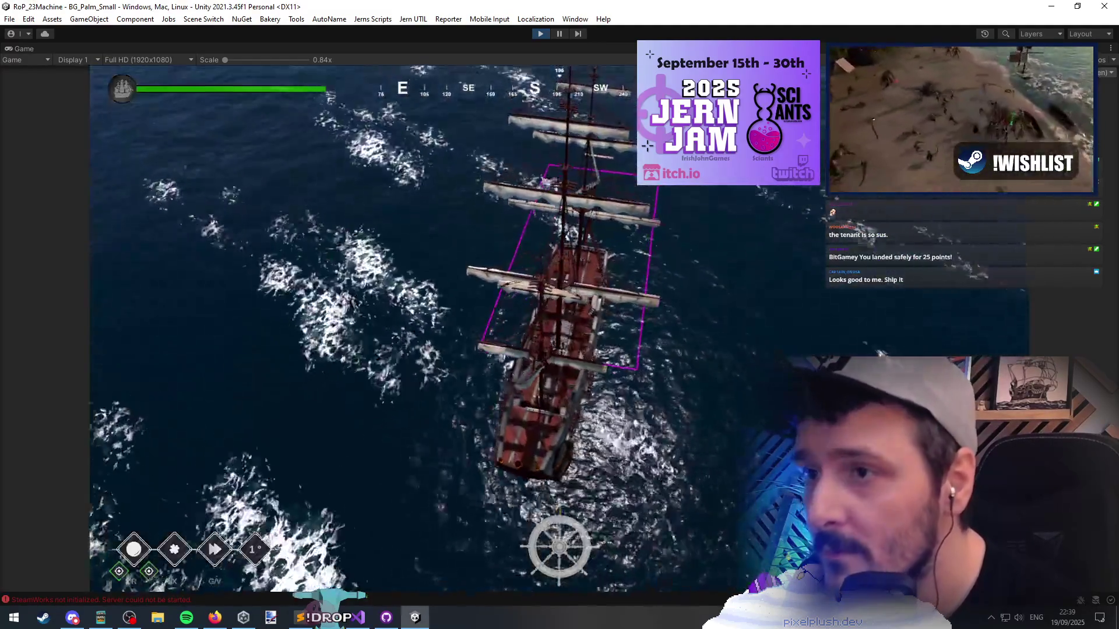
pyautogui.press('Escape')
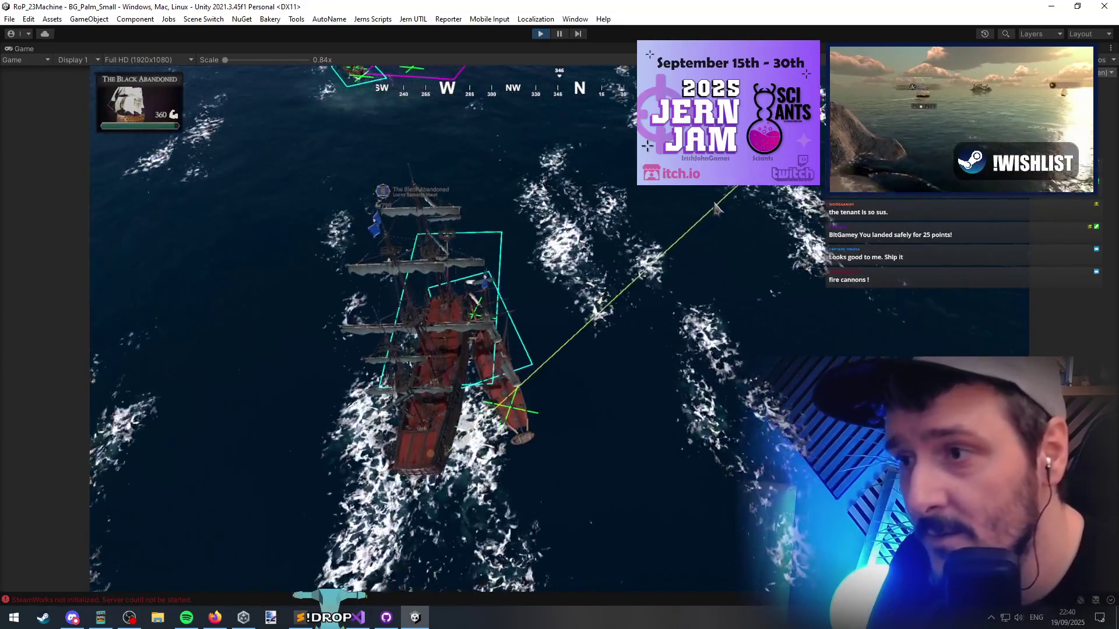
# Order The Black Abandoned toward another ship, then switch back to Visual Studio
pyautogui.click(670, 198)
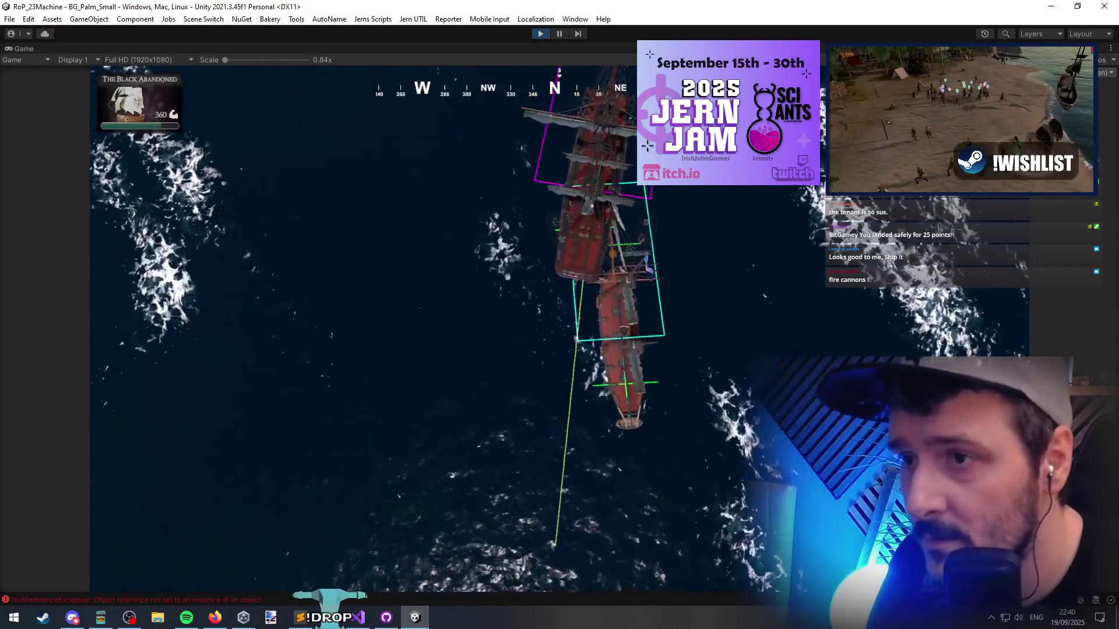
pyautogui.click(356, 617)
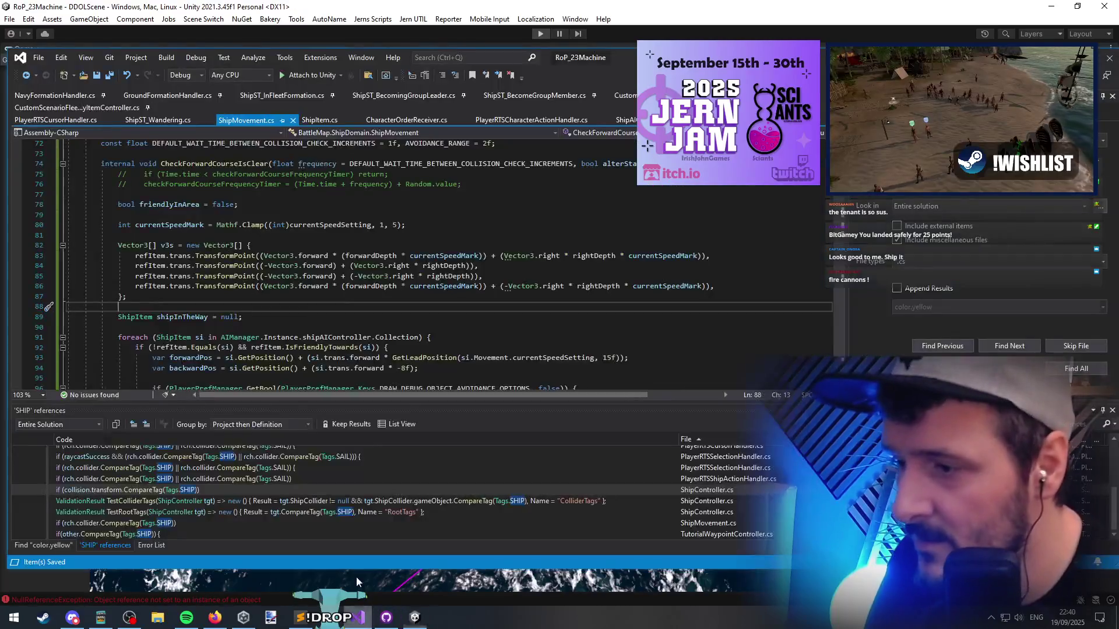
# Open ShipController.cs and review the ship-to-ship branch of OnCollisionEnter
pyautogui.click(242, 205)
pyautogui.hotkey('ctrl', 'Tab')
pyautogui.hotkey('ctrl', 'Tab')
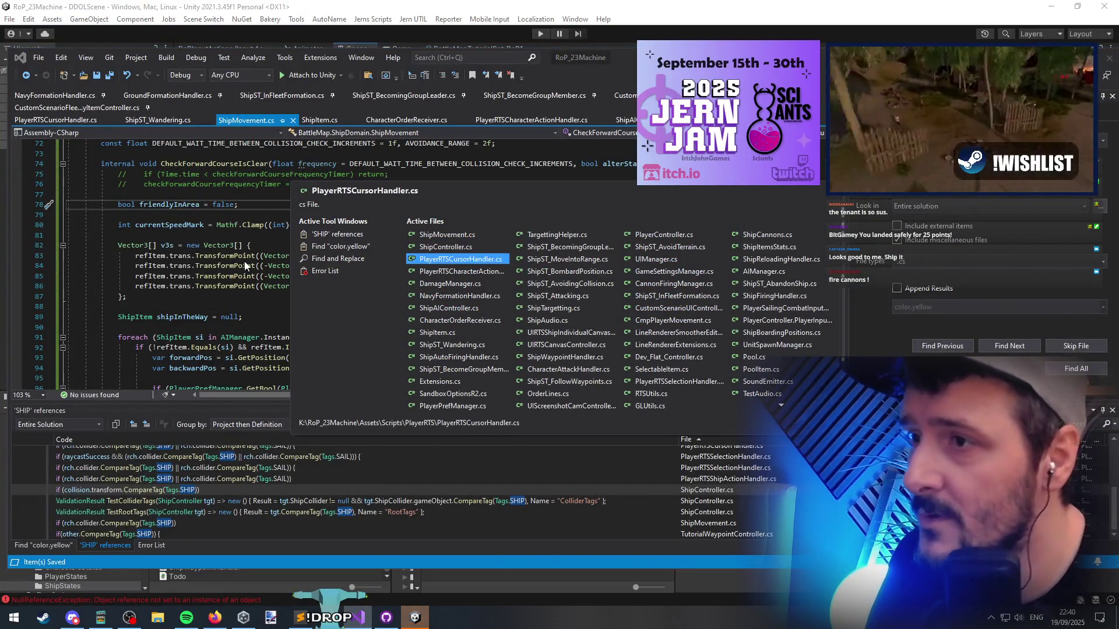
pyautogui.hotkey('ctrl', 'shift', 'Tab')
pyautogui.scroll(2, 180, 271)
pyautogui.click(181, 269)
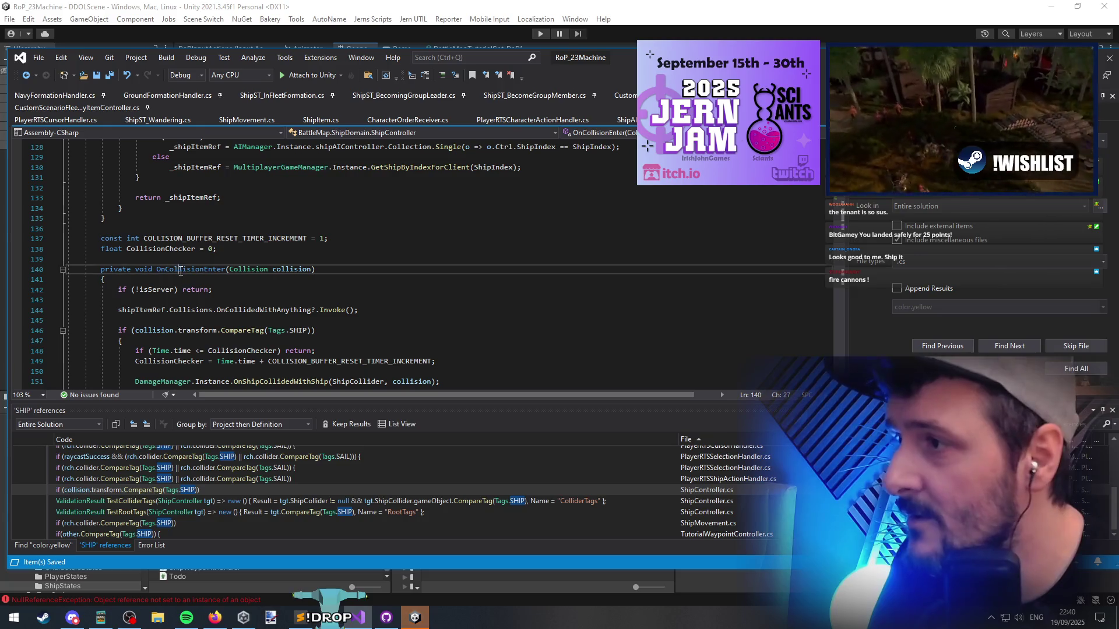
pyautogui.scroll(-2, 180, 271)
pyautogui.scroll(-1, 370, 266)
pyautogui.click(243, 238)
pyautogui.scroll(-2, 375, 232)
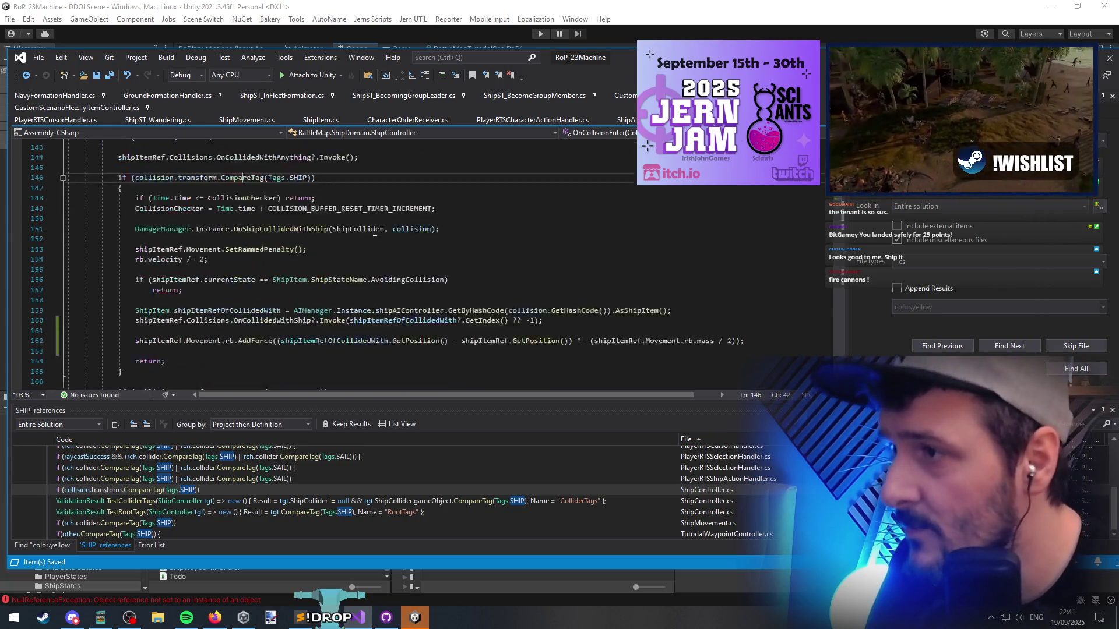
pyautogui.scroll(-2, 374, 232)
pyautogui.scroll(1, 326, 222)
pyautogui.doubleClick(257, 198)
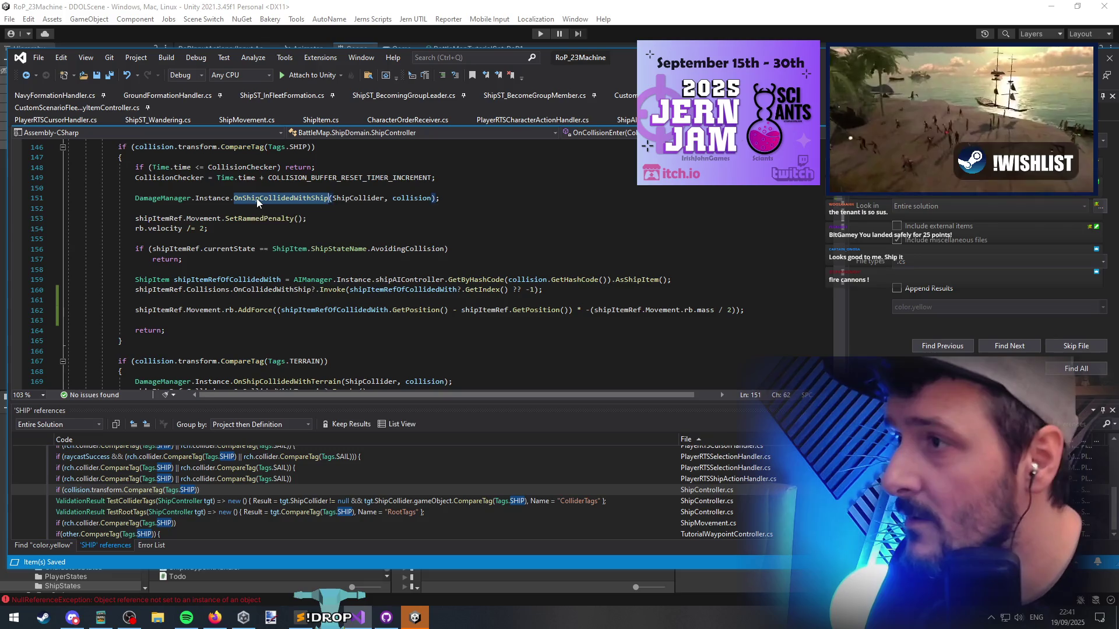
pyautogui.doubleClick(242, 168)
pyautogui.scroll(1, 310, 192)
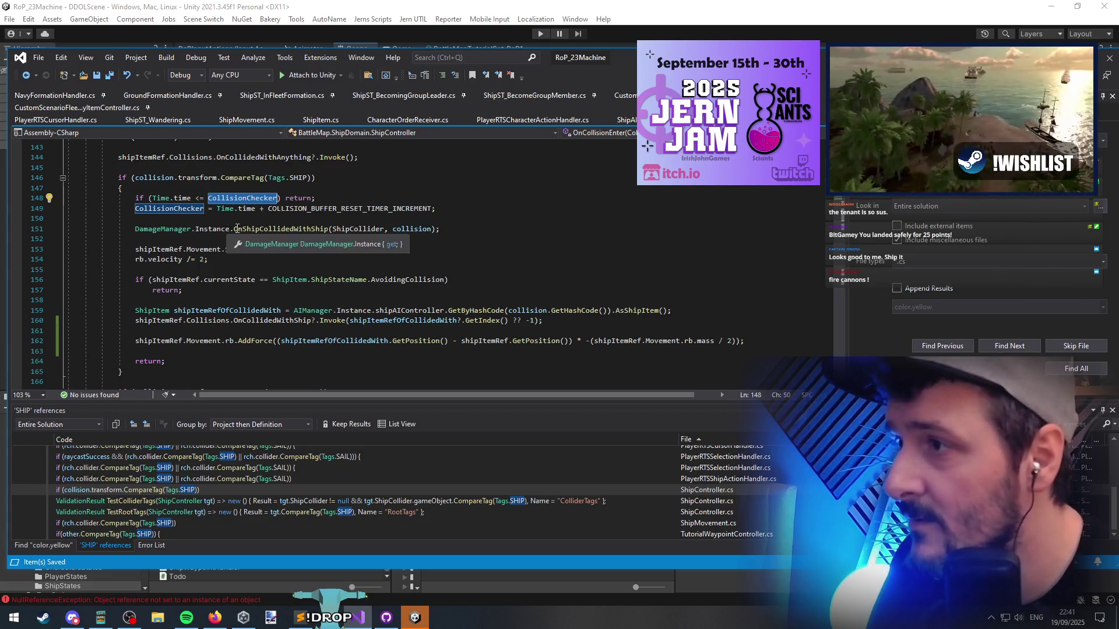
# Add ', ForceMode.Impulse' to the AddForce call on line 162 and return to Unity
pyautogui.click(235, 341)
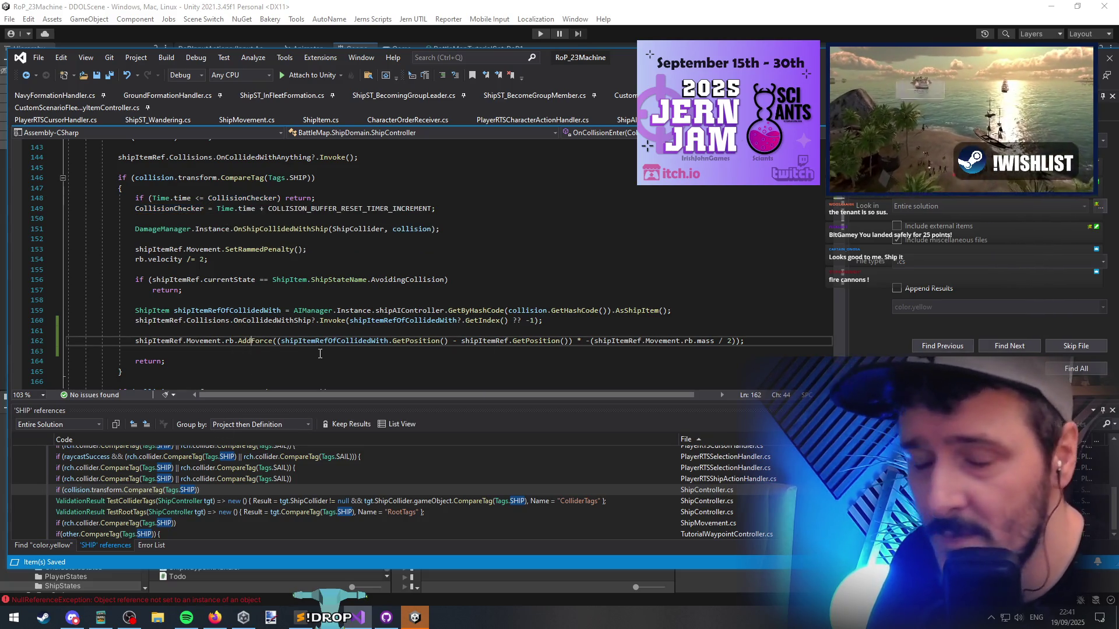
pyautogui.press('End')
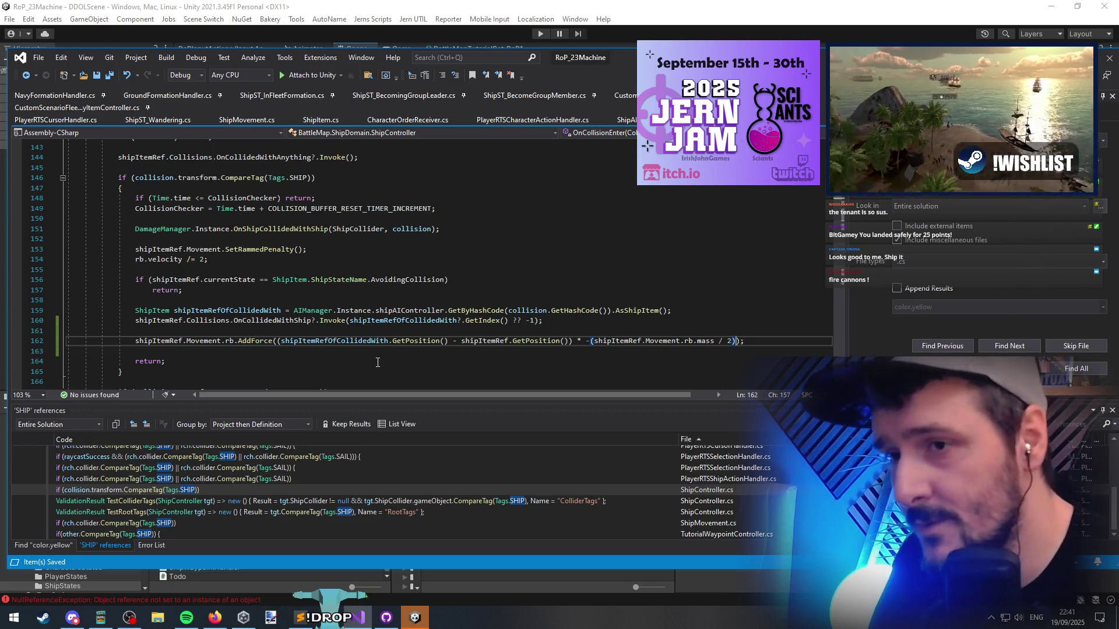
pyautogui.write(', ')
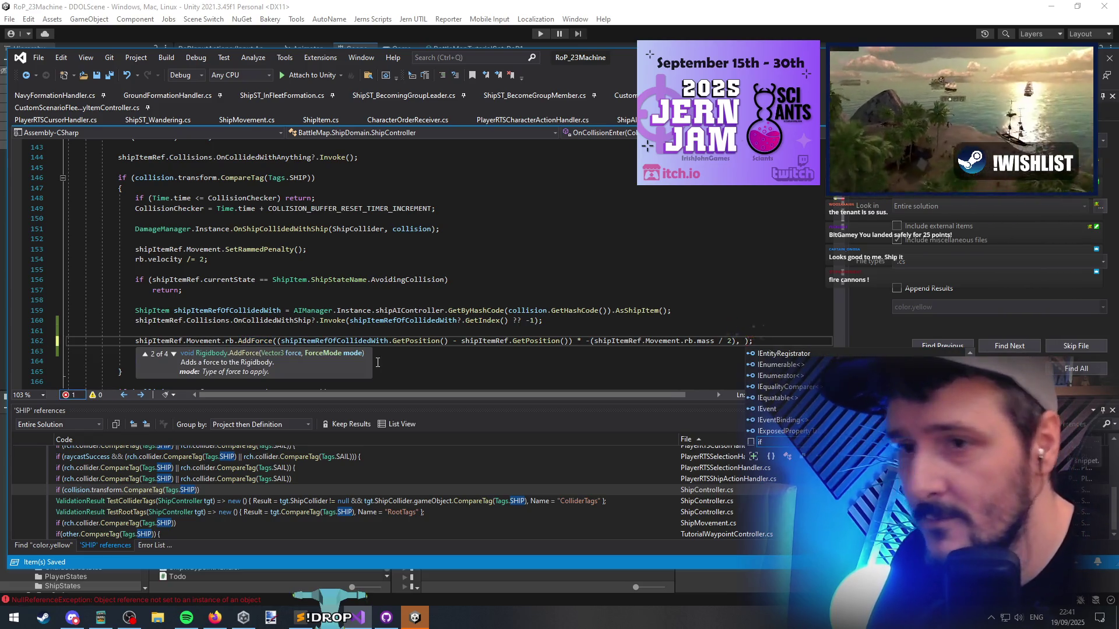
pyautogui.write('ForceMode.imp')
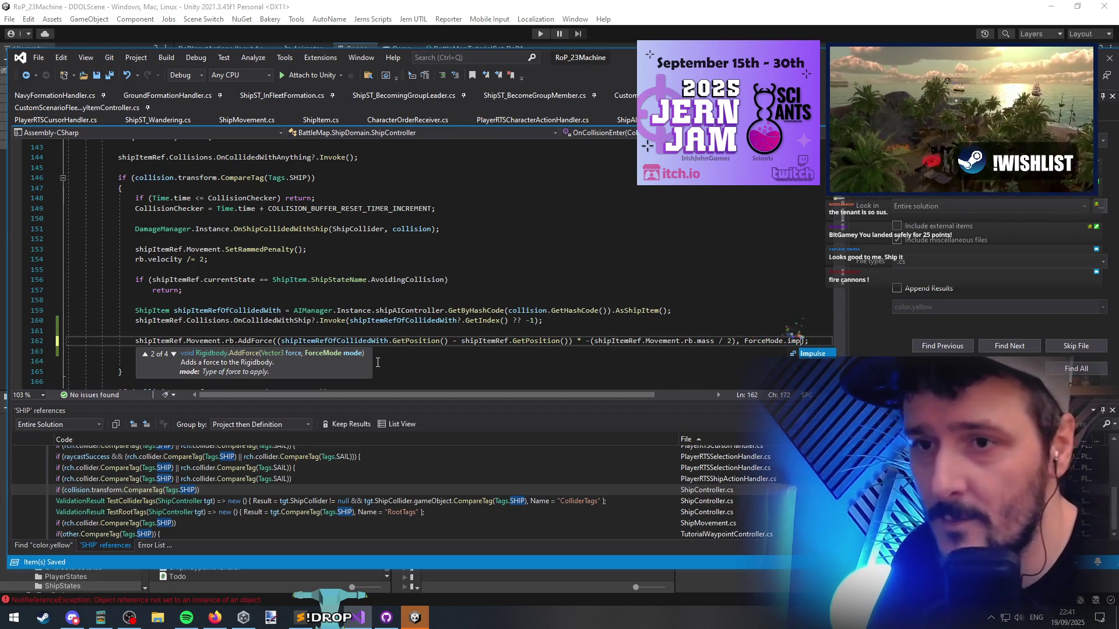
pyautogui.press('Tab')
pyautogui.press('Down')
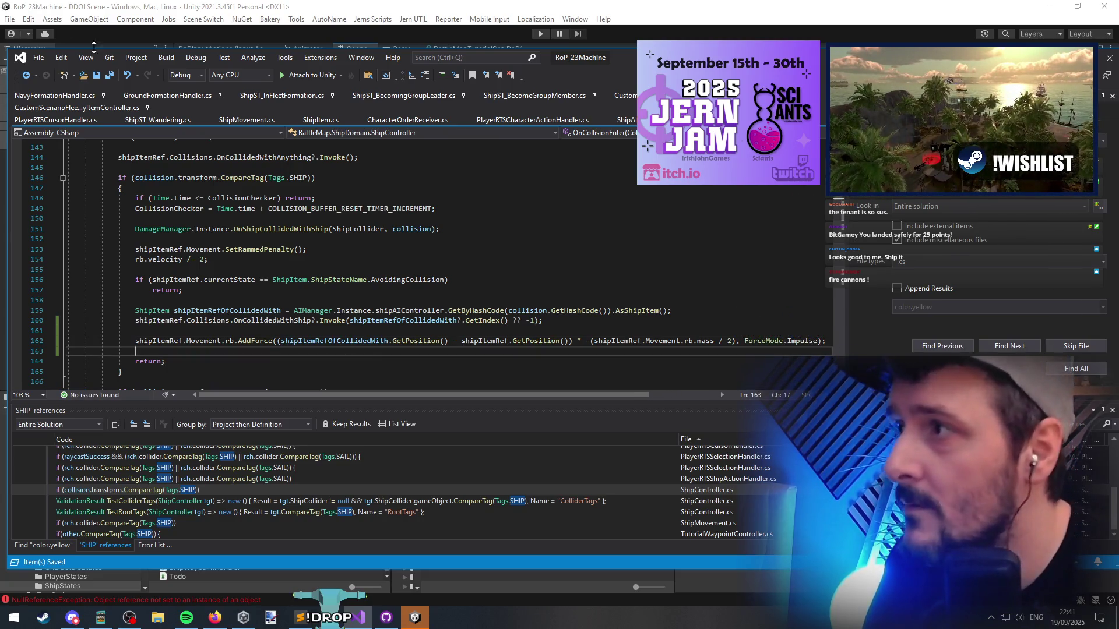
pyautogui.hotkey('alt', 'Tab')
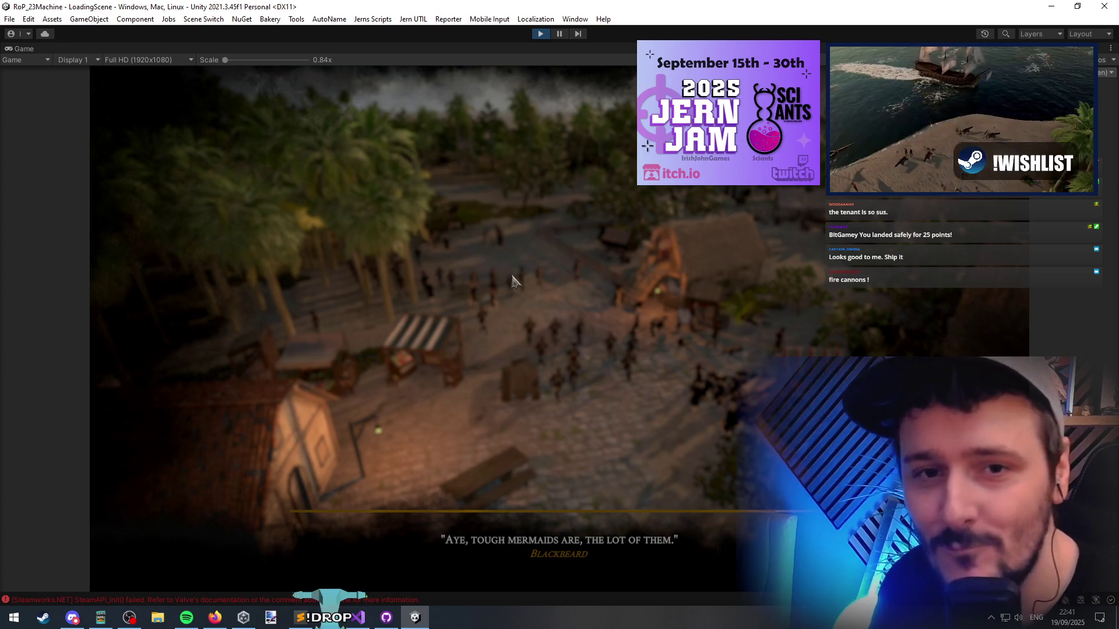
# Return to Unity, start the BG_Palm_Small battle with ships at sea, and bring up the debug menu
pyautogui.click(100, 618)
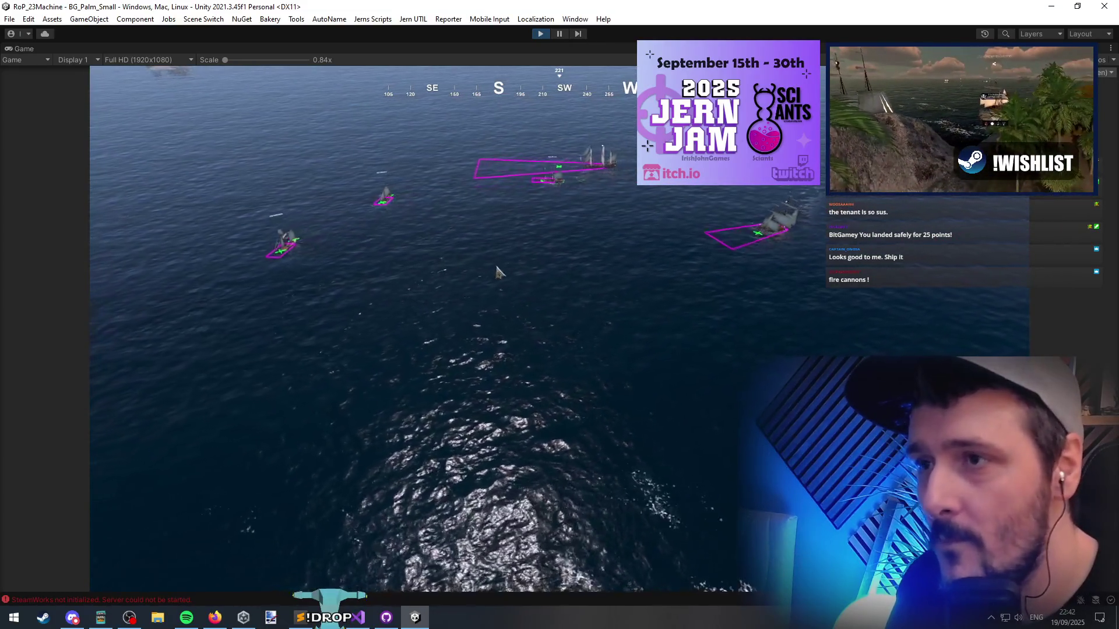
pyautogui.press('`')
# Spawn a five-ship squad of The Black Abandoned onto open water, then rotate the camera to view the fleet
pyautogui.click(249, 114)
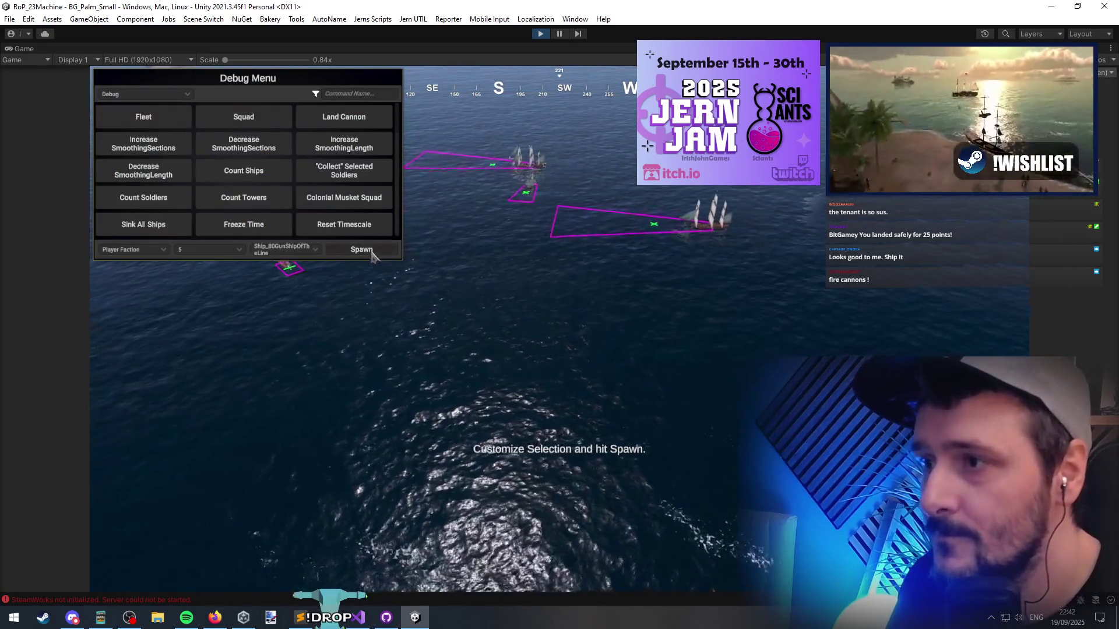
pyautogui.click(364, 249)
pyautogui.click(472, 241)
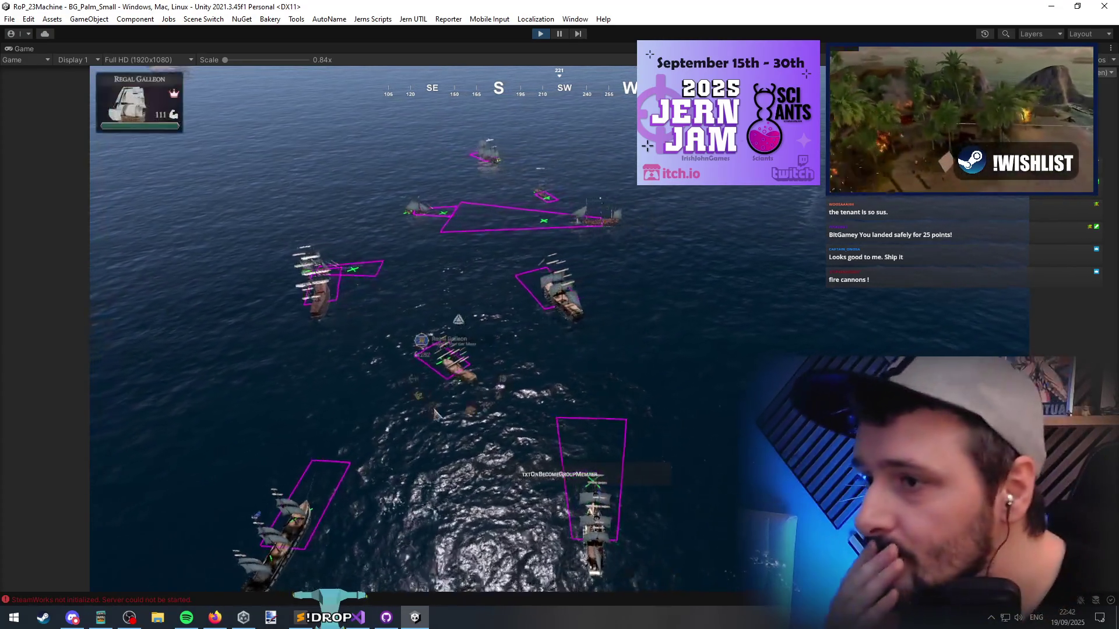
pyautogui.press('`')
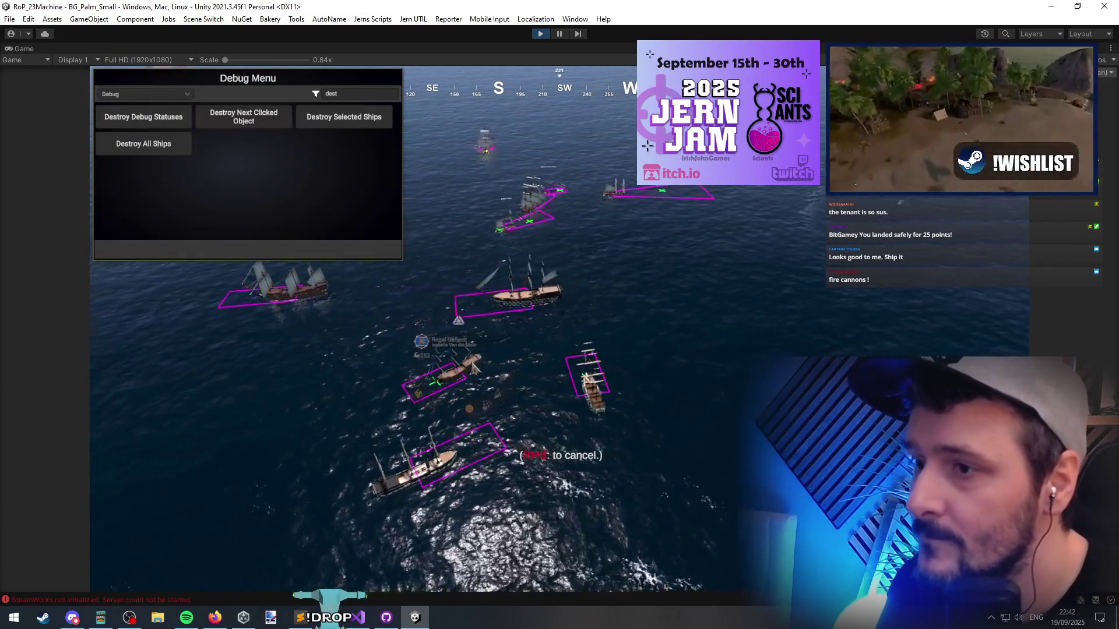
pyautogui.press('`')
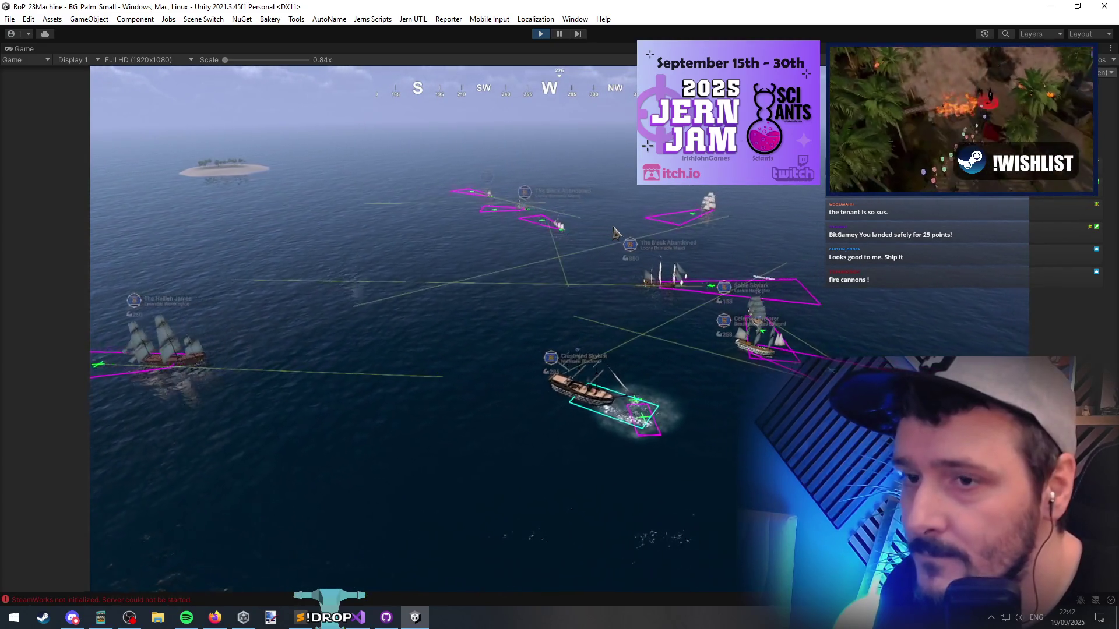
pyautogui.moveTo(508, 251)
pyautogui.mouseDown()
pyautogui.moveTo(402, 243)
pyautogui.moveTo(409, 255)
pyautogui.moveTo(375, 255)
pyautogui.moveTo(432, 261)
pyautogui.mouseUp()
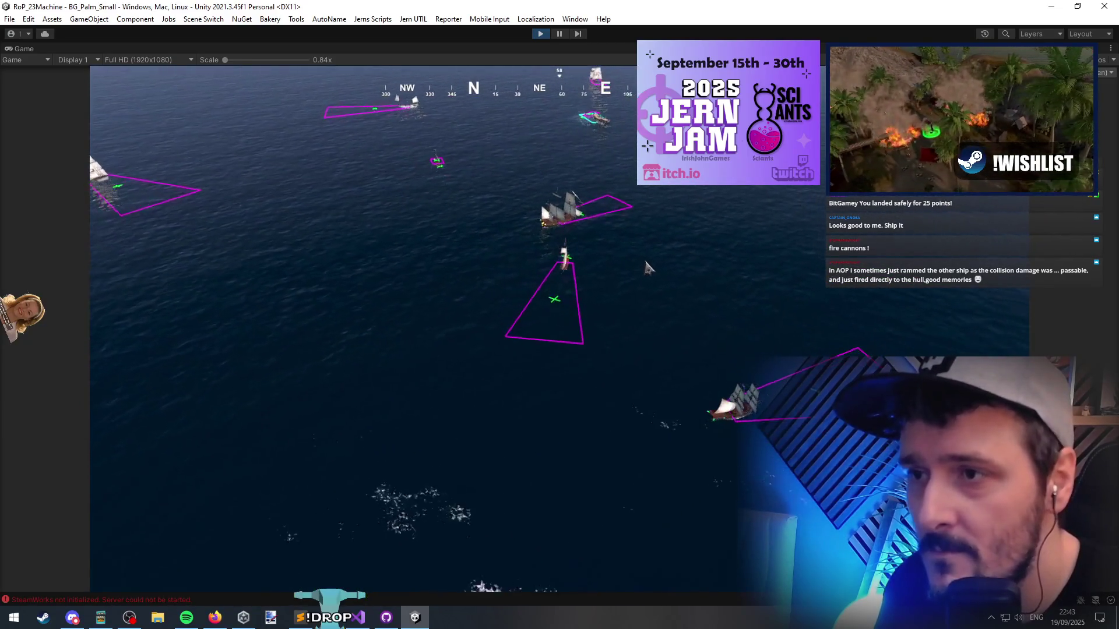
# Drop anchor with The Black Abandoned and spawn another squad on the water from the Debug Menu's Spawn commands
pyautogui.click(475, 323)
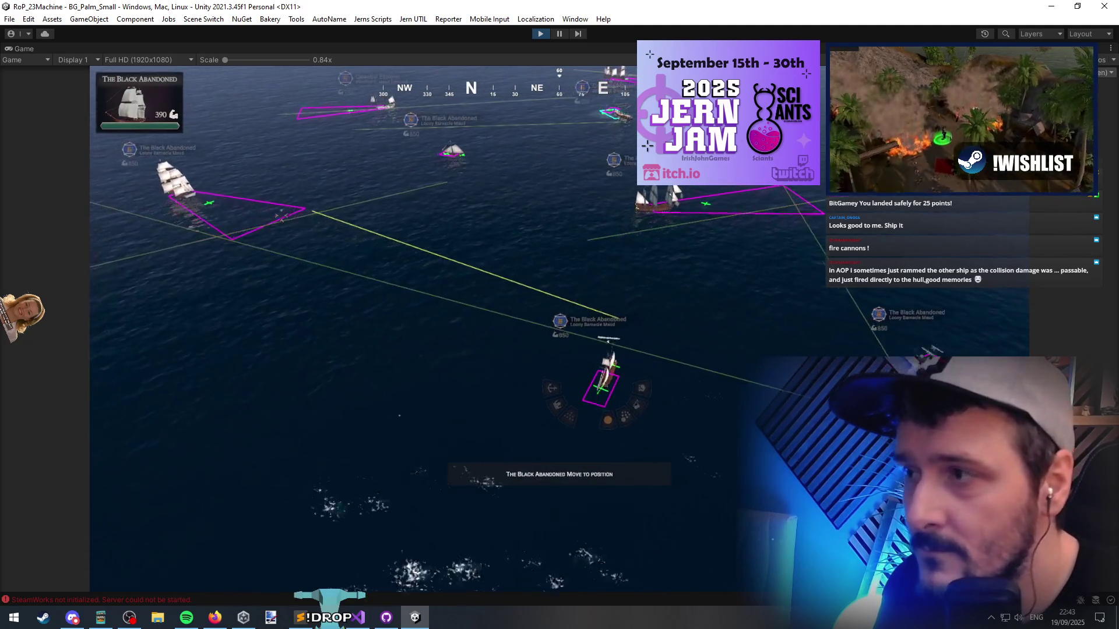
pyautogui.press('x')
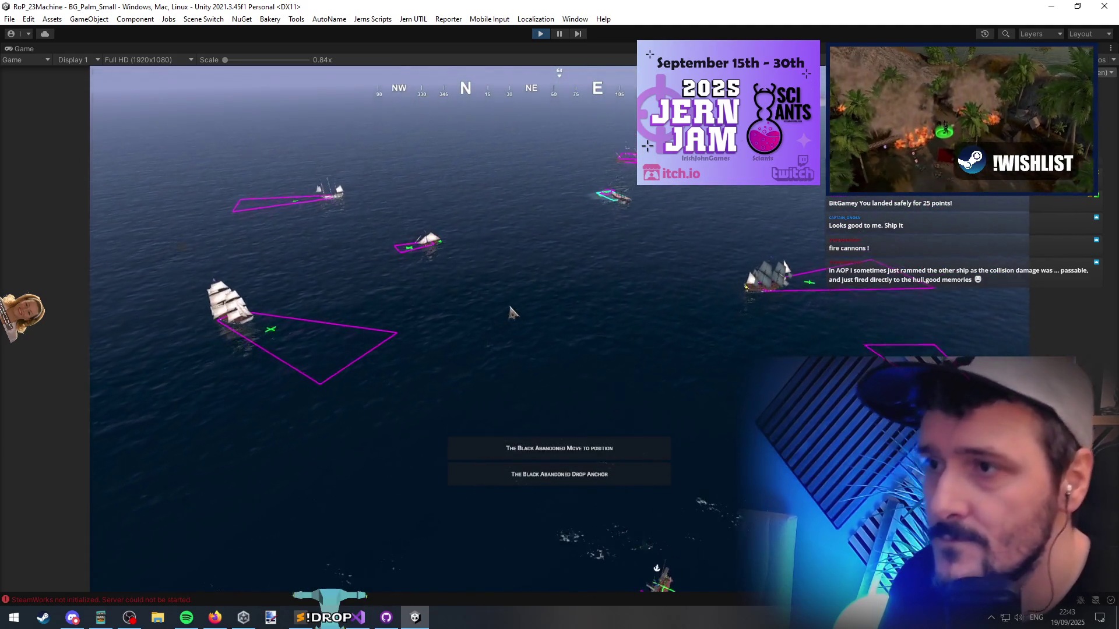
pyautogui.press('F1')
pyautogui.click(168, 95)
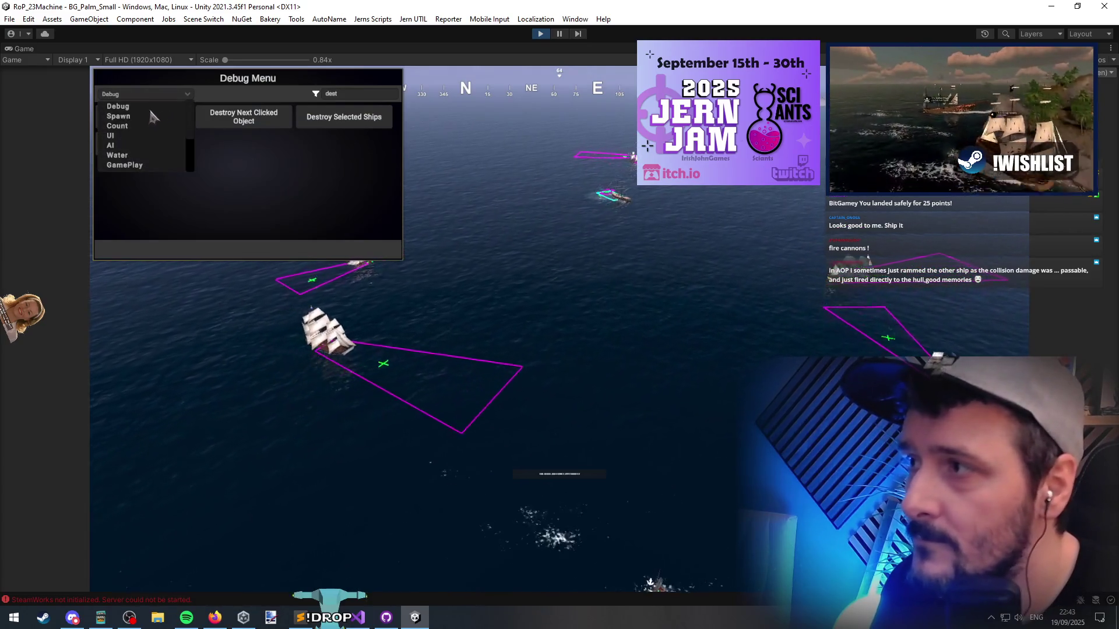
pyautogui.click(155, 114)
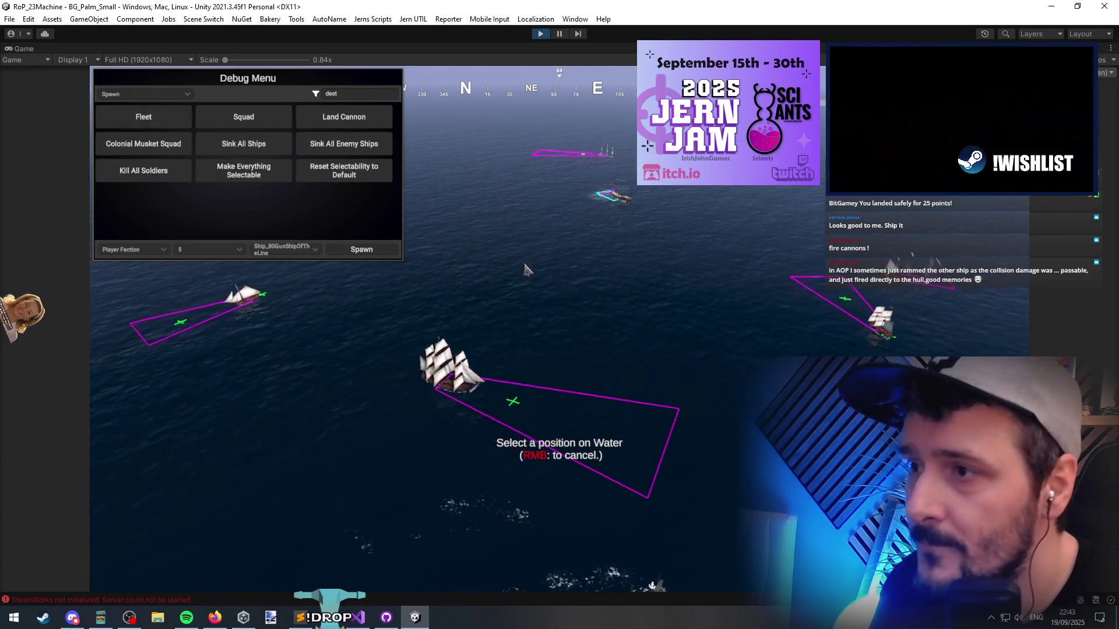
pyautogui.click(732, 401)
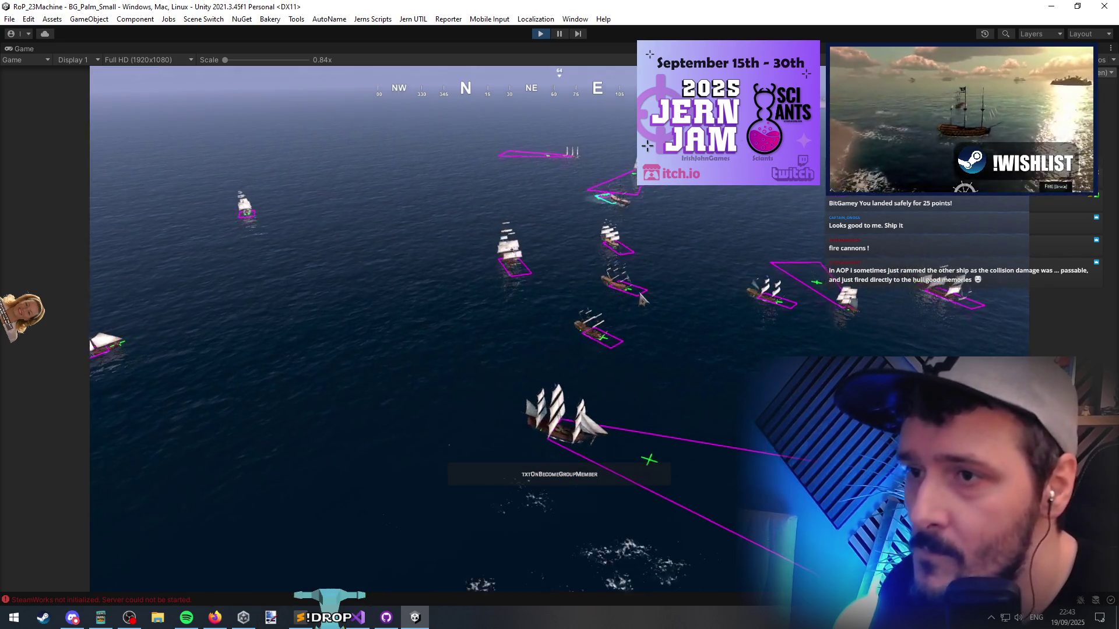
pyautogui.write('dest')
pyautogui.press('Escape')
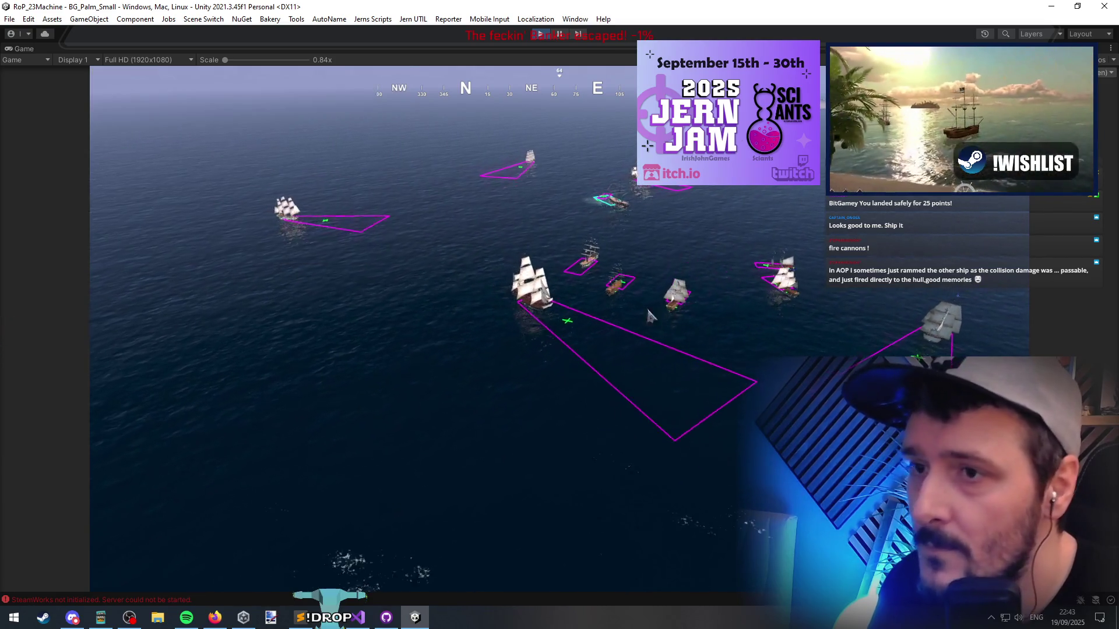
pyautogui.press('`')
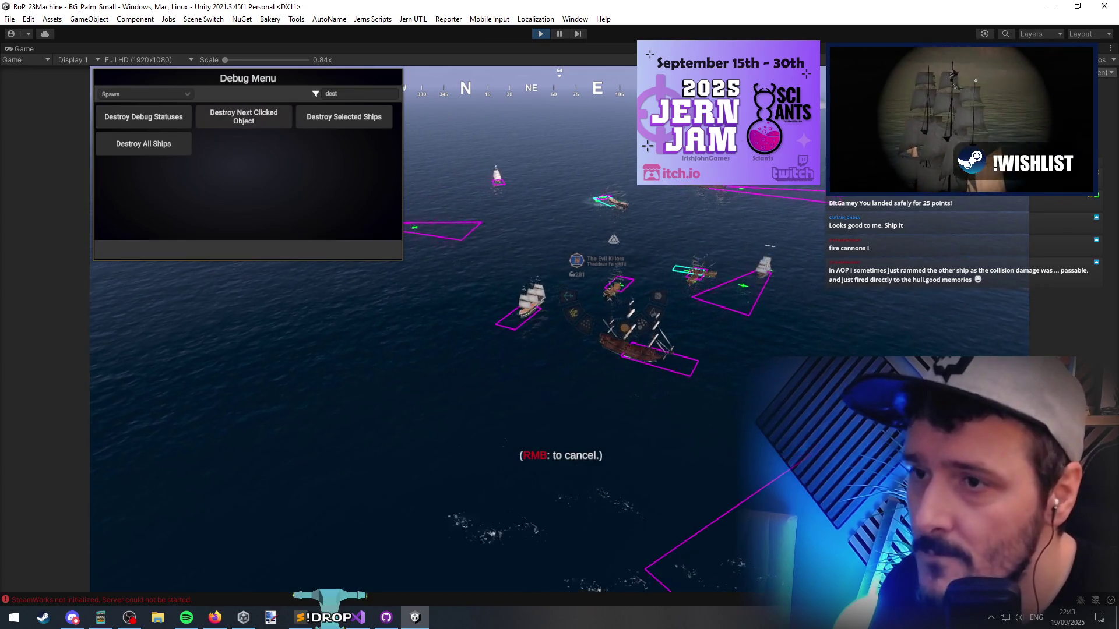
pyautogui.press('Escape')
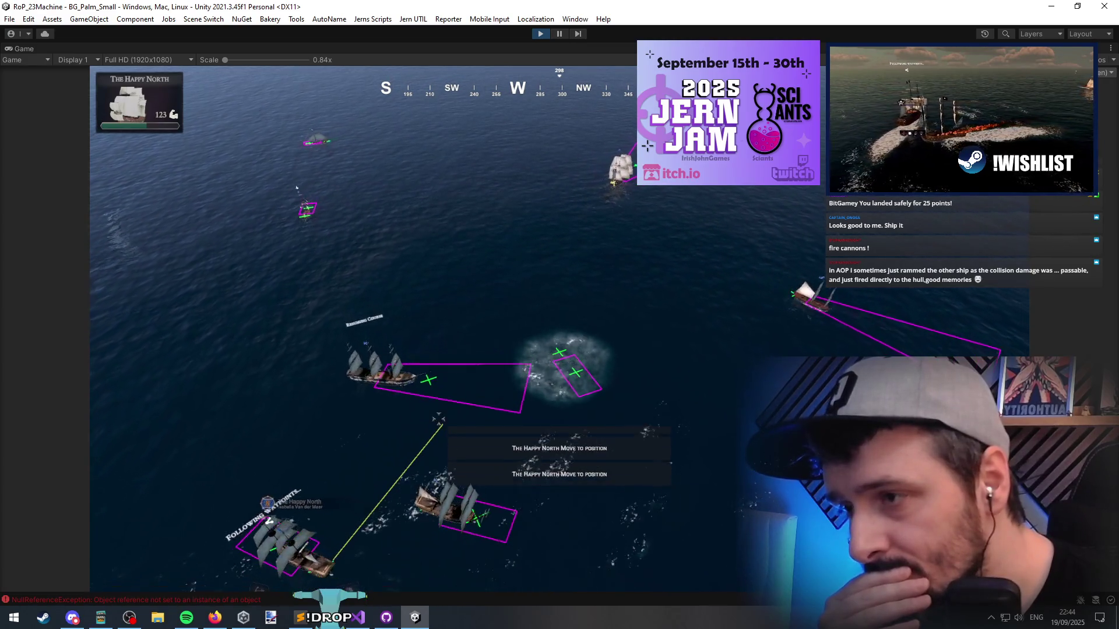
# Order Windward Serenade and The Happy North to sail to new positions on the water
pyautogui.moveTo(334, 563); pyautogui.dragTo(334, 563)
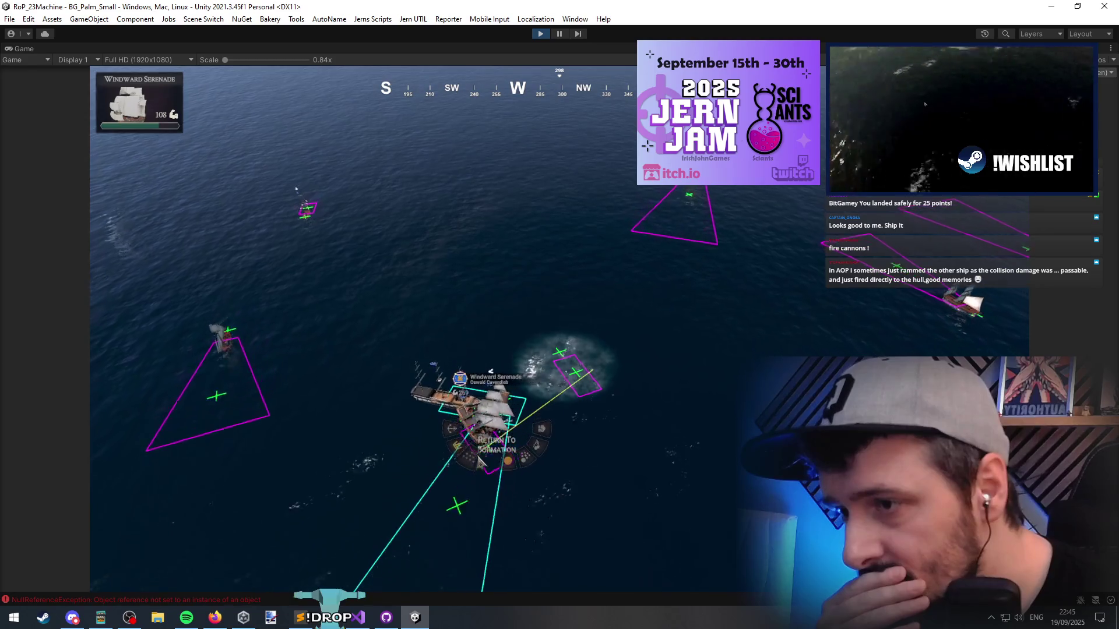
pyautogui.rightClick(374, 408)
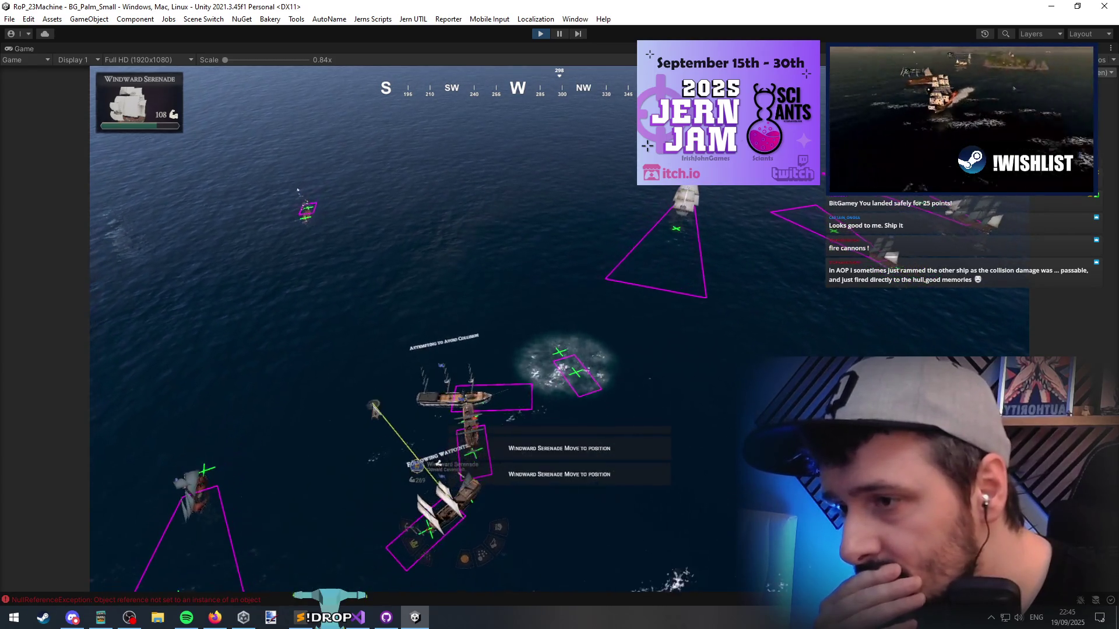
pyautogui.click(361, 483)
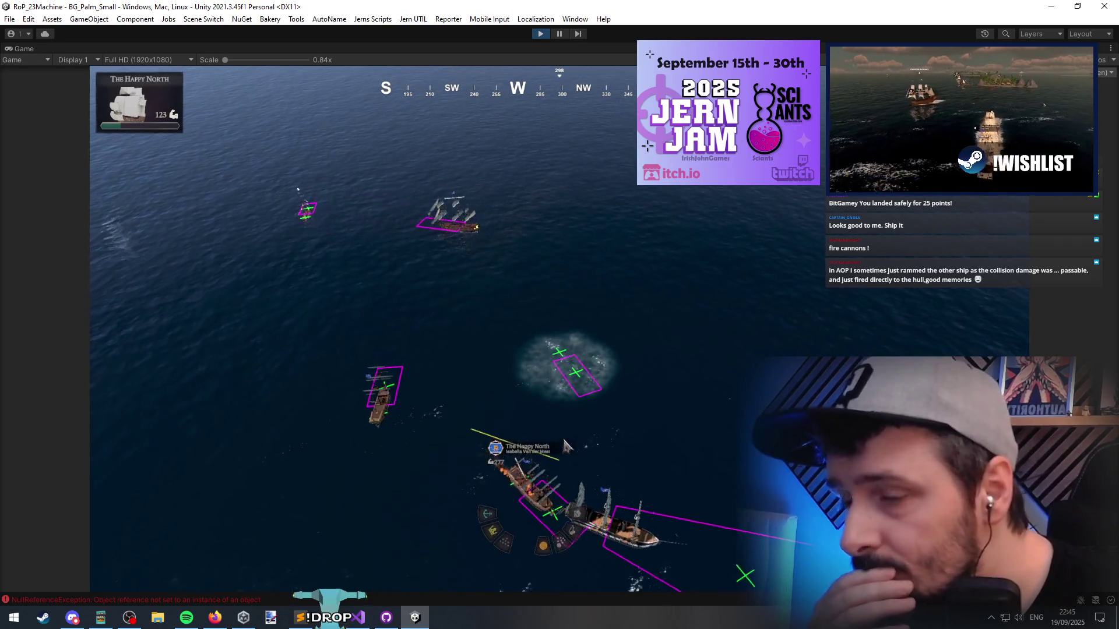
pyautogui.click(657, 316)
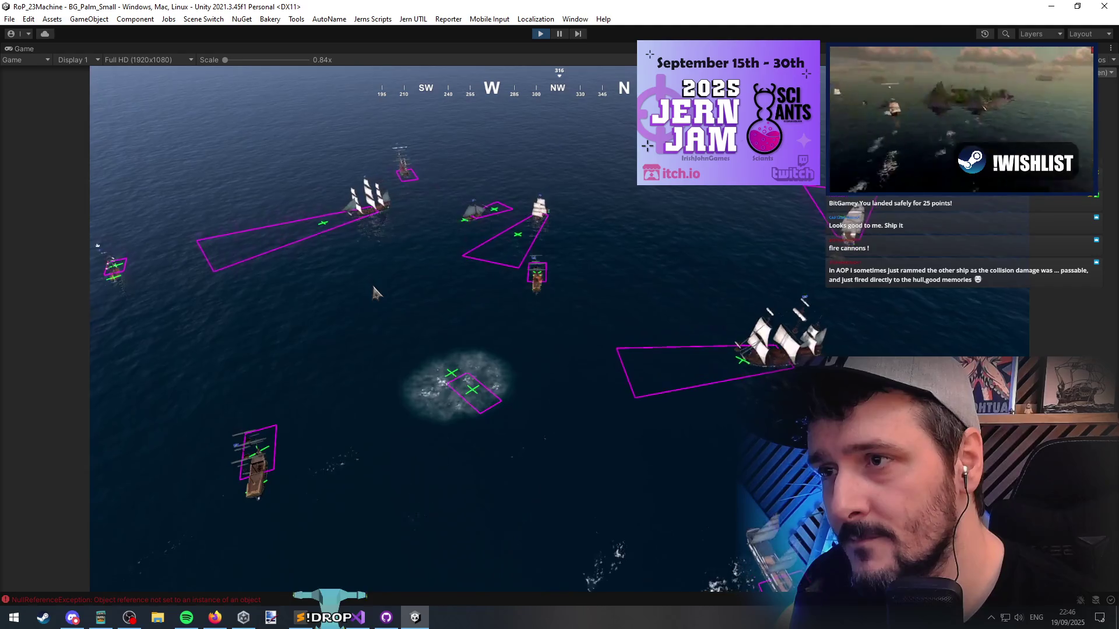
# Select every ship in the fleet with Ctrl+A
pyautogui.hotkey('ctrl', 'a')
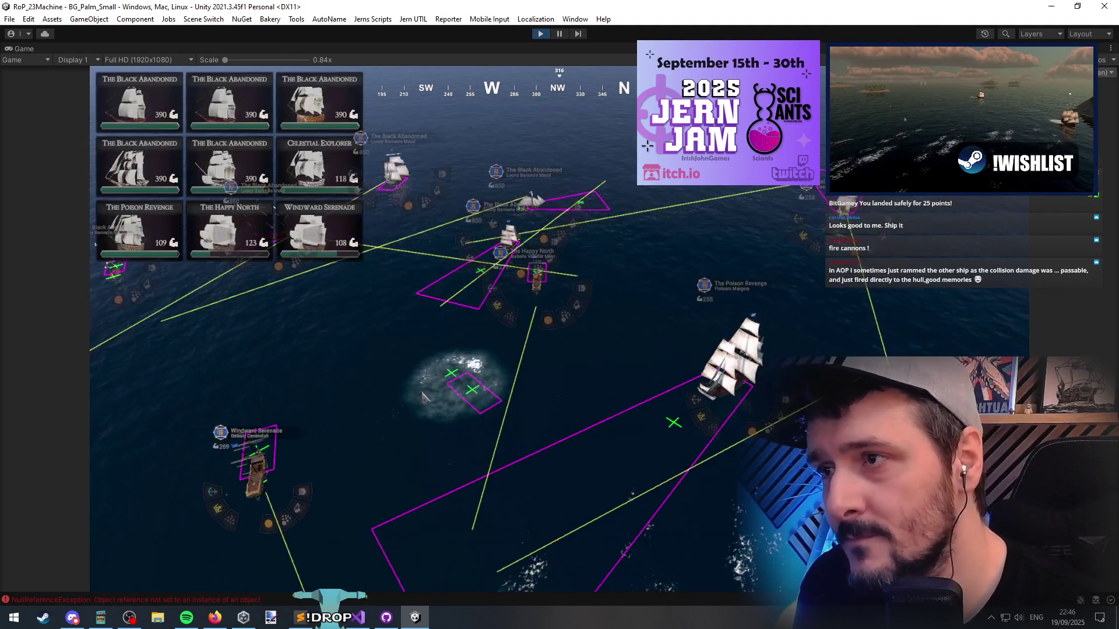
# Deselect the fleet and rotate the camera twice with Q toward the two side-by-side ships
pyautogui.click(705, 250)
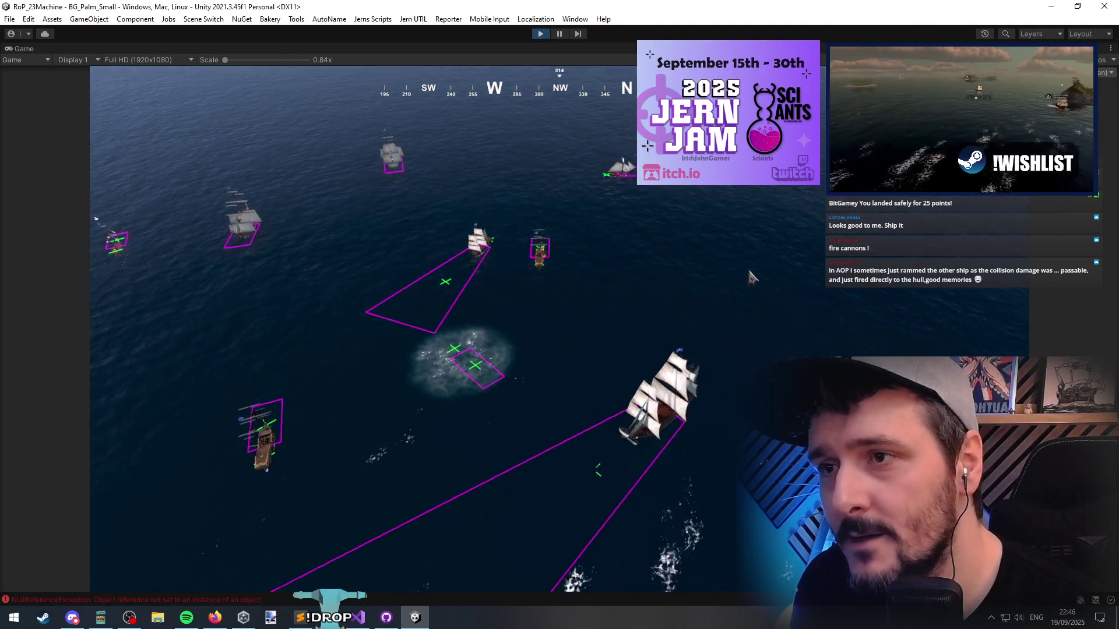
pyautogui.press('q')
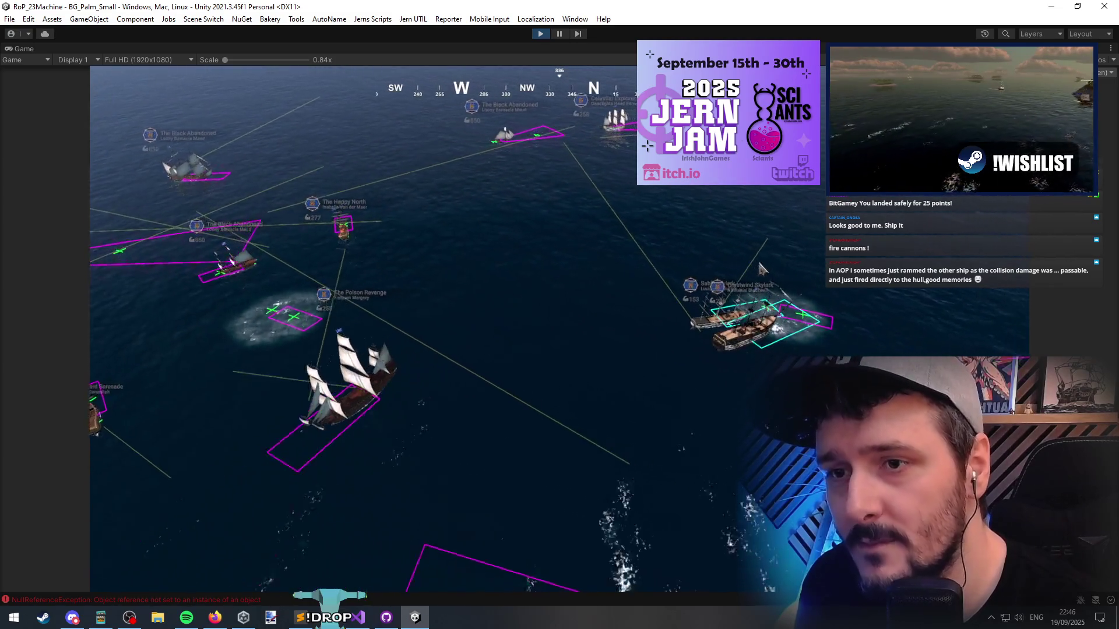
pyautogui.press('q')
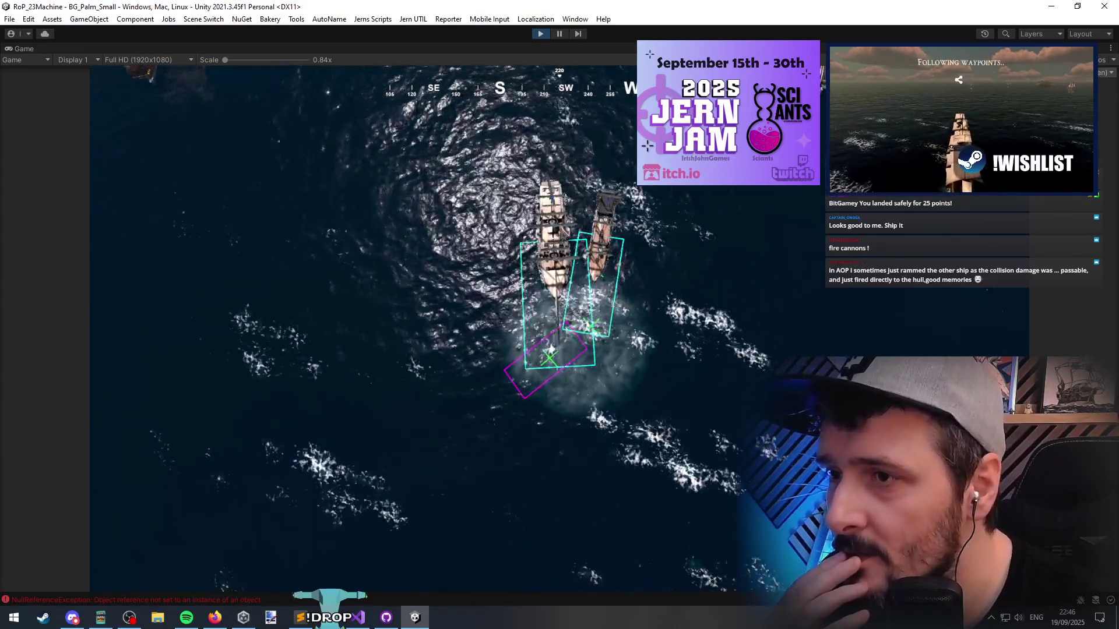
# Move Crestwind Skylark to the lower left, redirect it, then drop its anchor
pyautogui.click(394, 284)
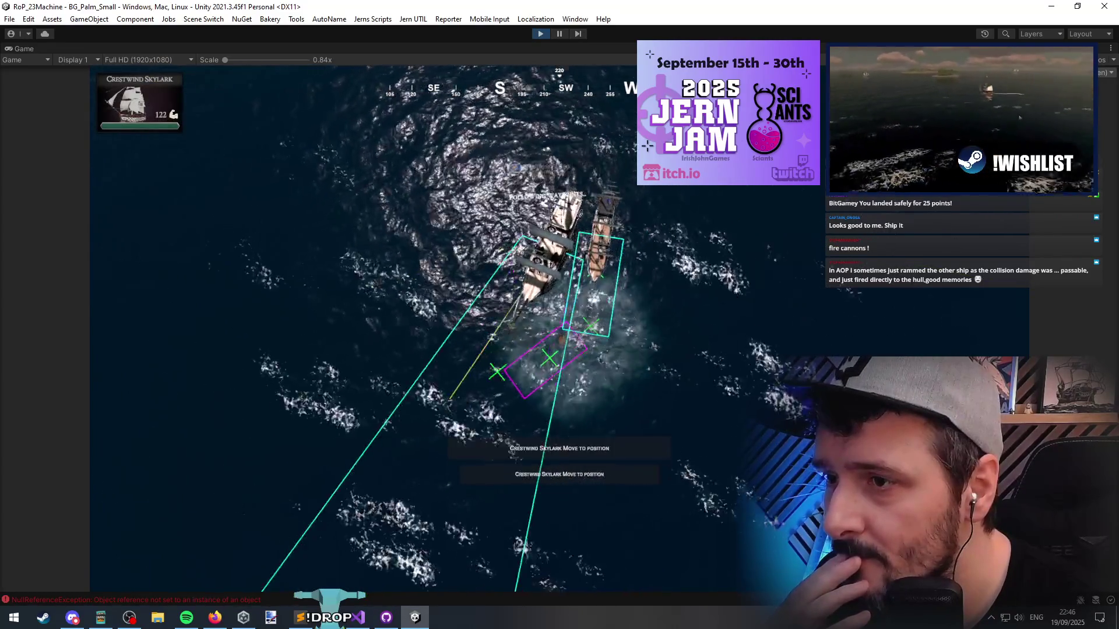
pyautogui.click(278, 315)
pyautogui.click(278, 314)
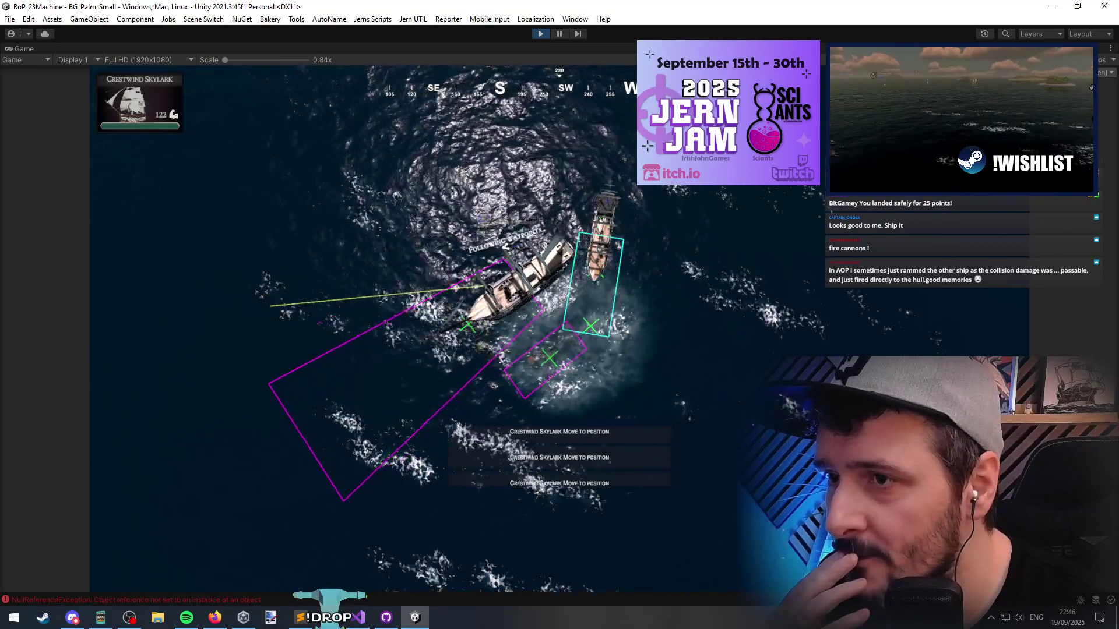
pyautogui.press('x')
# Send Sable Skylark through several move and anchor orders, then return to Visual Studio
pyautogui.click(650, 315)
pyautogui.click(457, 283)
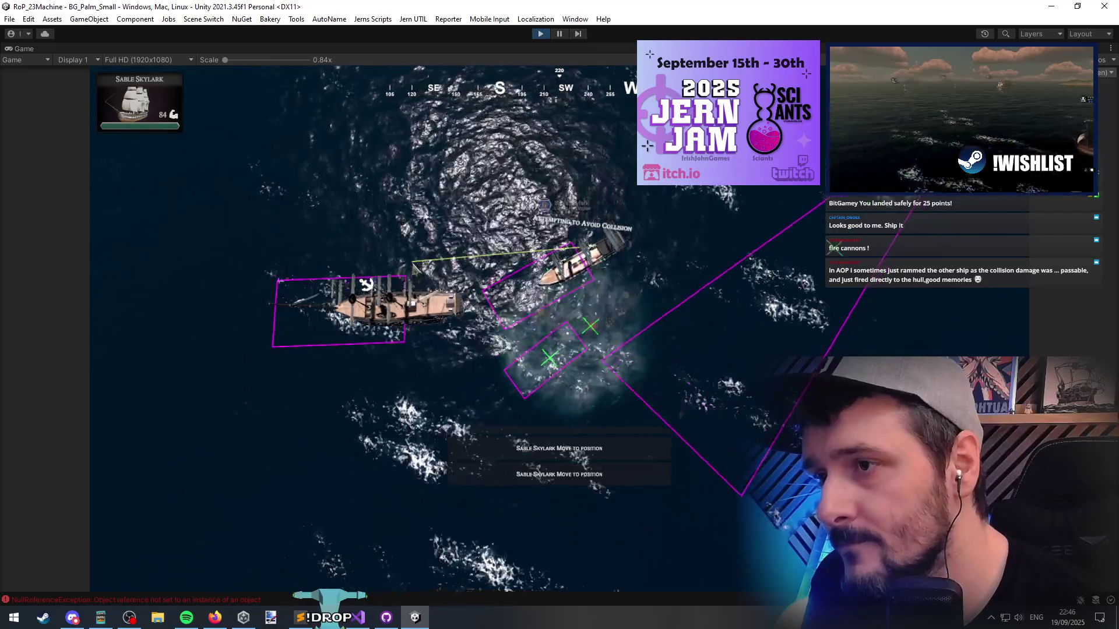
pyautogui.press('x')
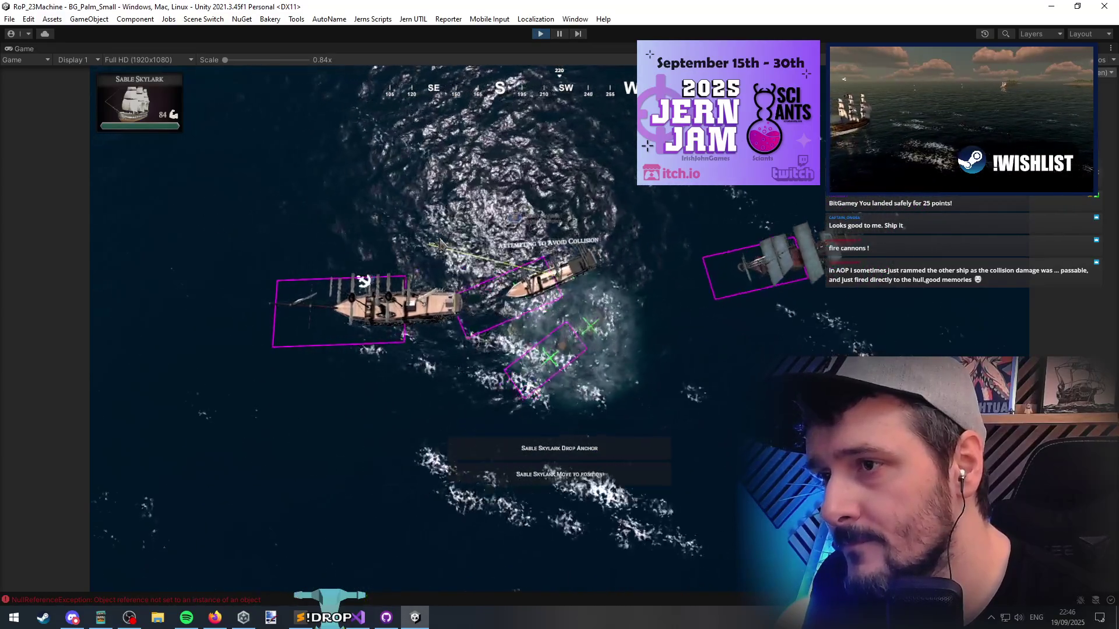
pyautogui.click(457, 140)
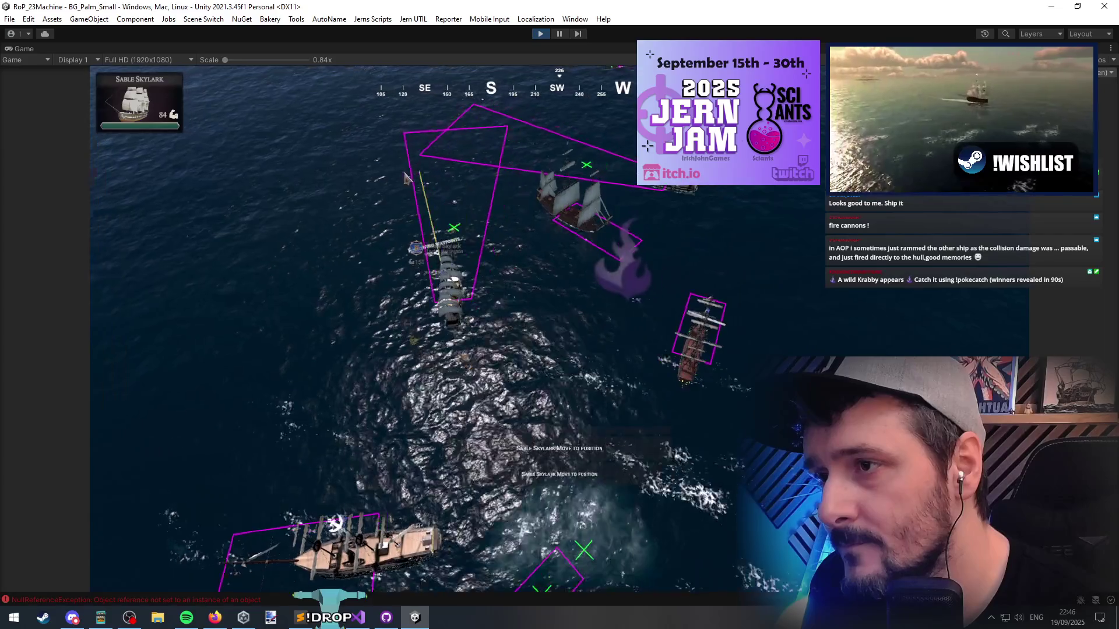
pyautogui.click(299, 308)
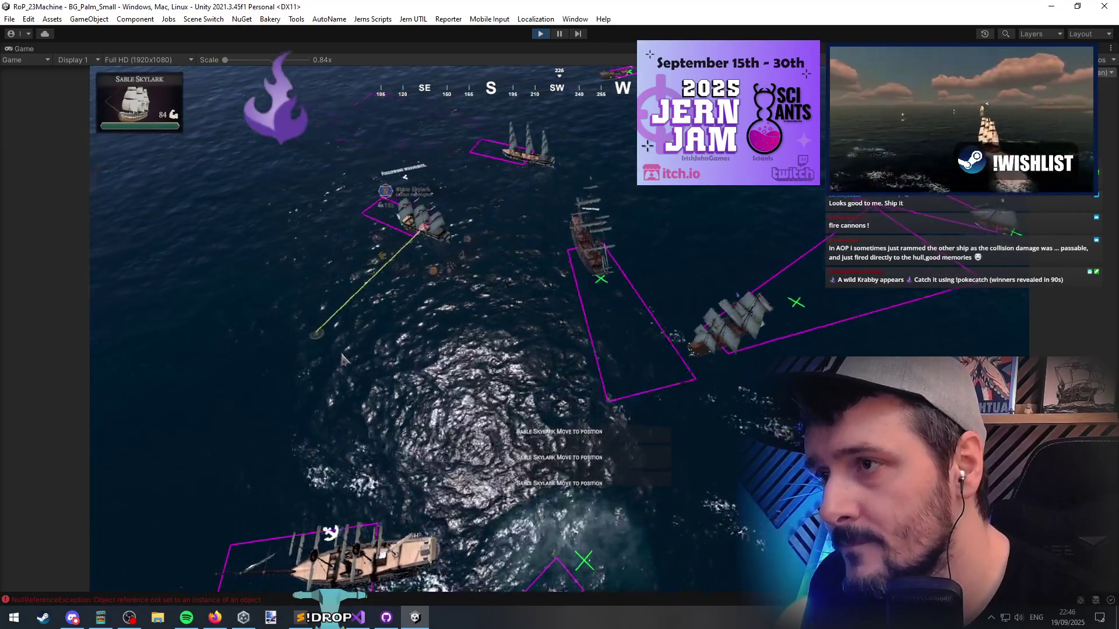
pyautogui.click(636, 330)
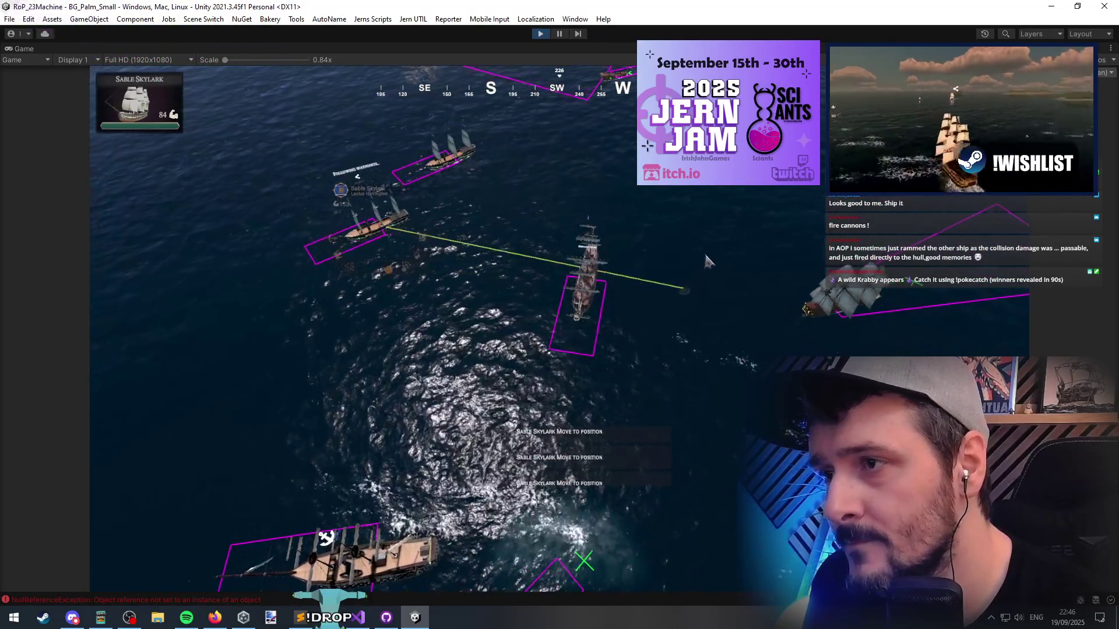
pyautogui.click(693, 215)
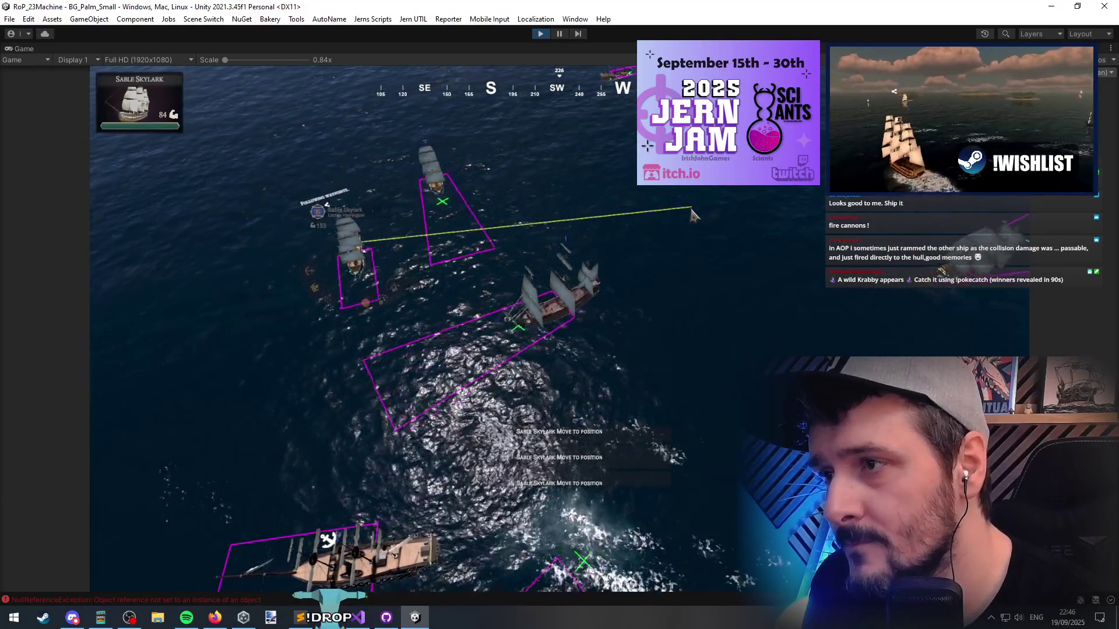
pyautogui.press('space')
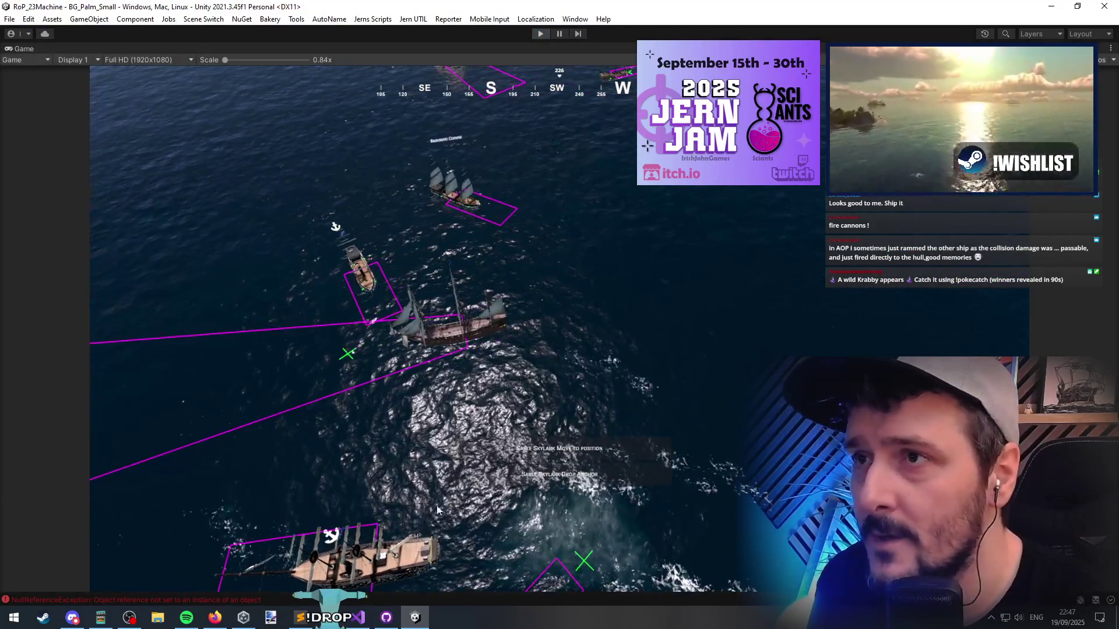
pyautogui.click(358, 617)
pyautogui.hotkey('ctrl', 'Tab')
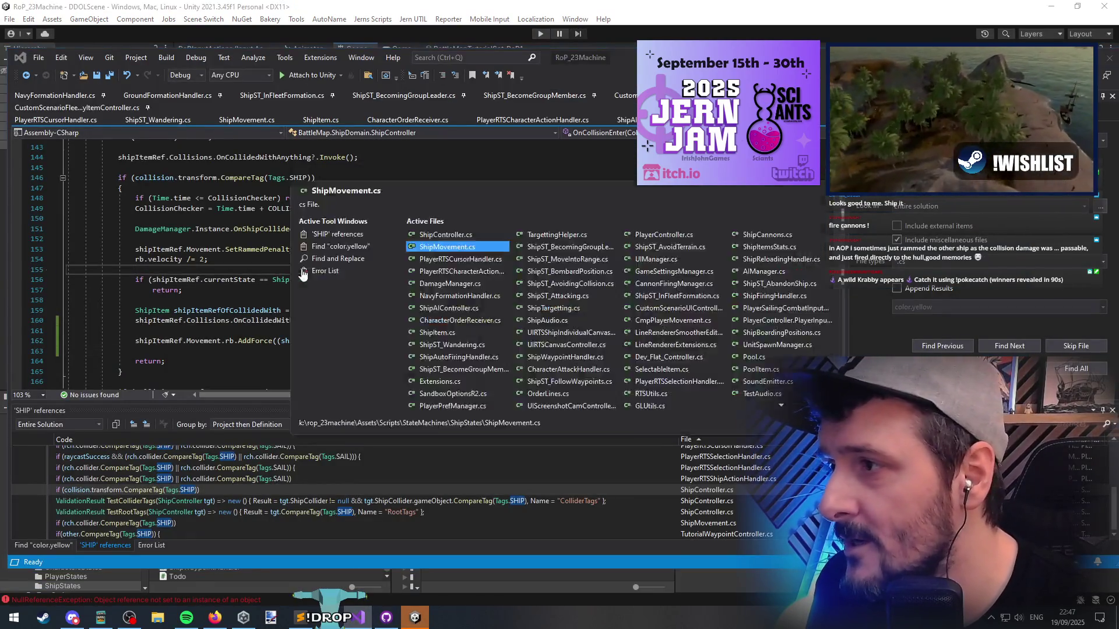
# Search for 'onrender', jump to WaypointHandler.OnRenderObject's definition, and start an if() on line 86
pyautogui.hotkey('ctrl', 'Tab')
pyautogui.hotkey('ctrl', 'Tab')
pyautogui.hotkey('ctrl', 'Tab')
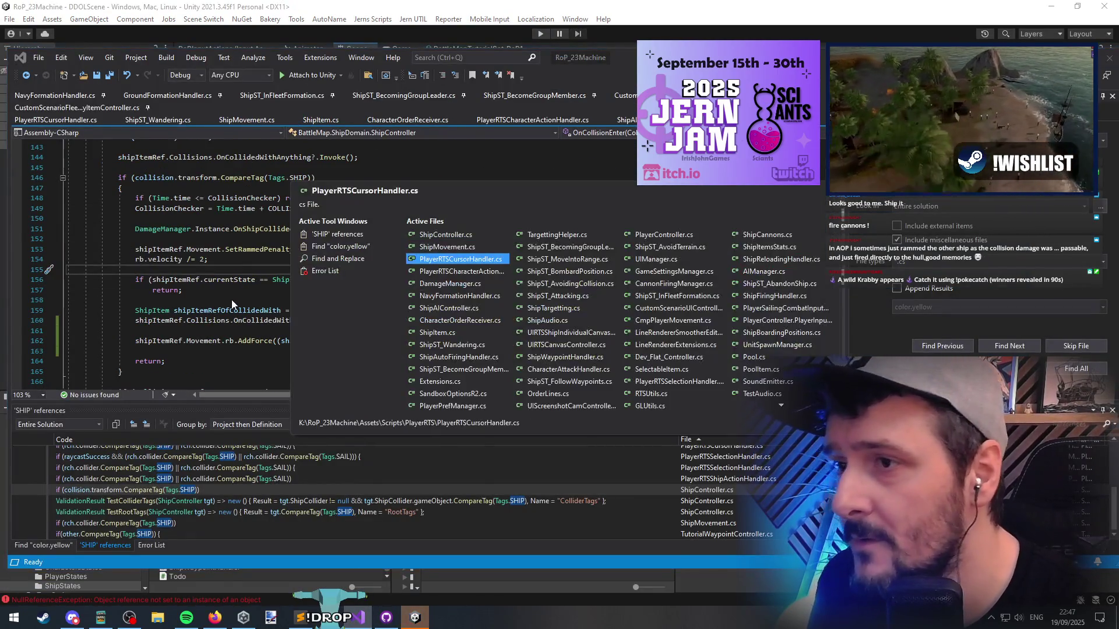
pyautogui.hotkey('ctrl', 'Tab')
pyautogui.hotkey('ctrl', 'Tab')
pyautogui.hotkey('ctrl', 'Tab')
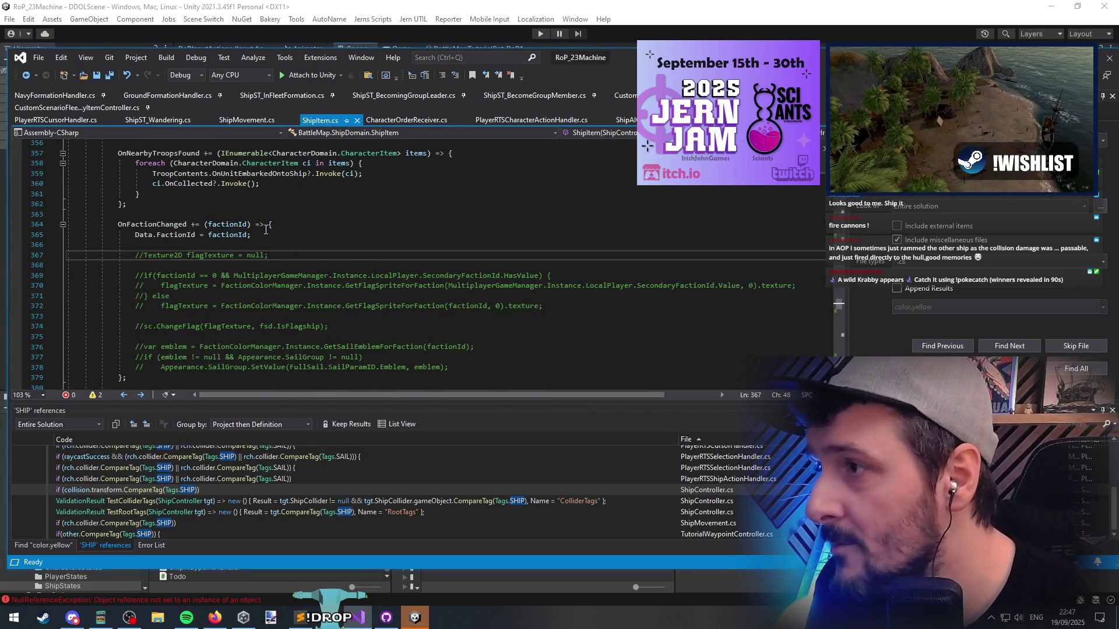
pyautogui.hotkey('ctrl', 'f')
pyautogui.write('onrend')
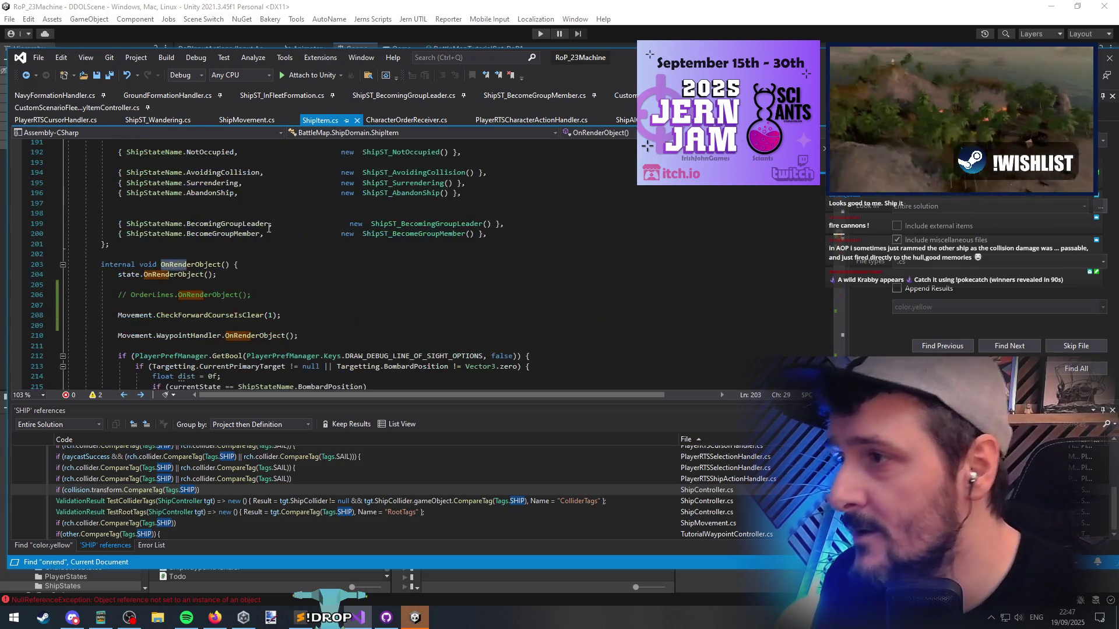
pyautogui.write('er')
pyautogui.scroll(-3, 213, 292)
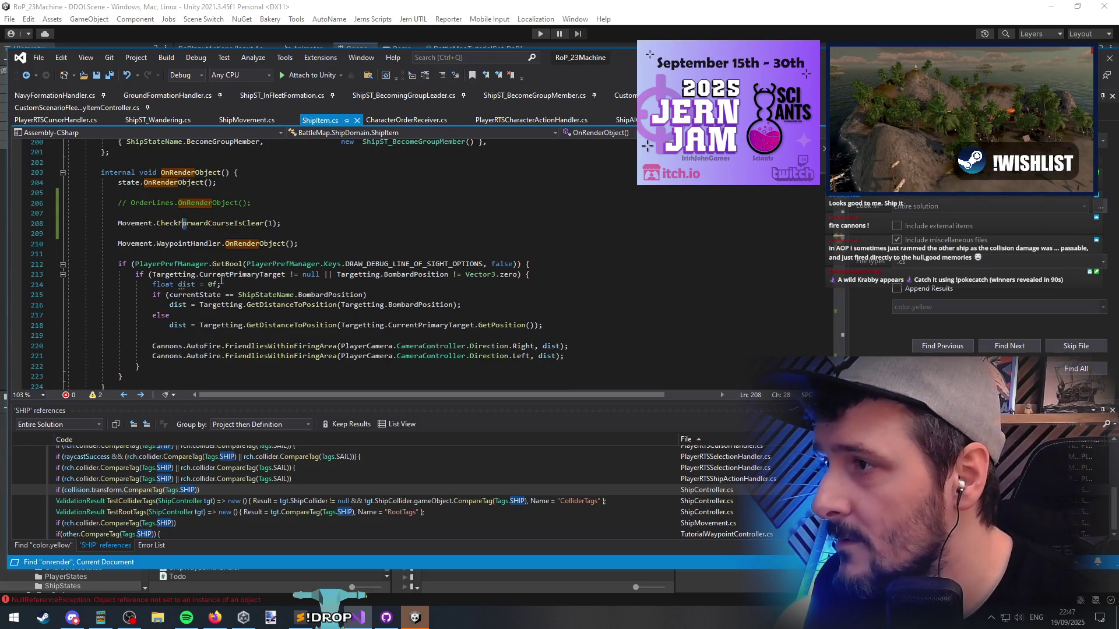
pyautogui.click(173, 243)
pyautogui.keyDown('ctrl'); pyautogui.click(245, 243); pyautogui.keyUp('ctrl')
pyautogui.click(310, 283)
pyautogui.write('if(')
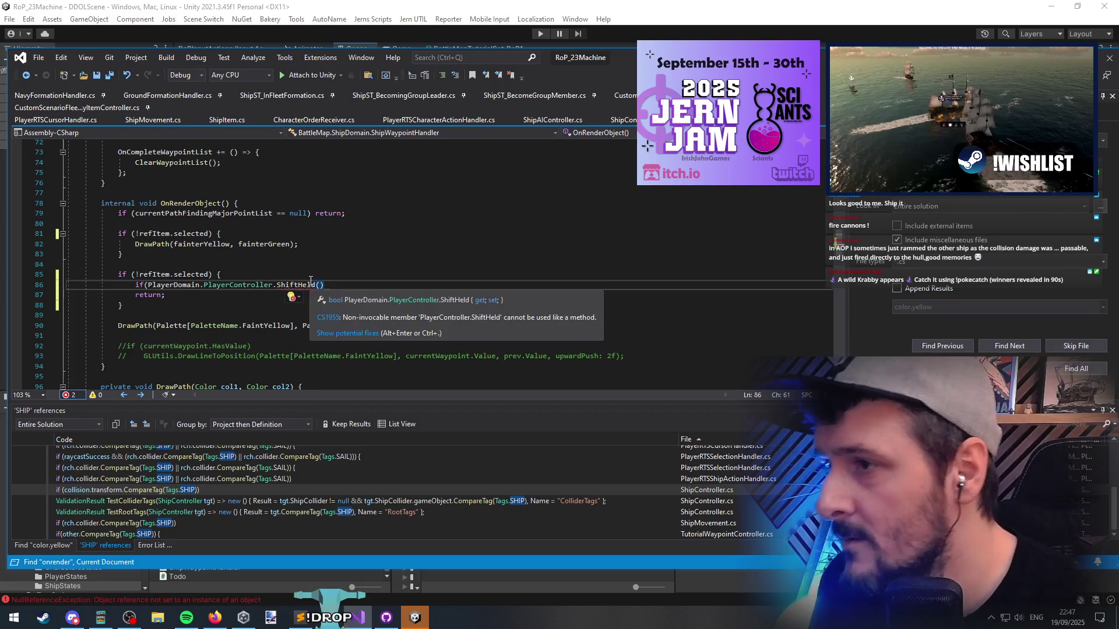
pyautogui.write(')')
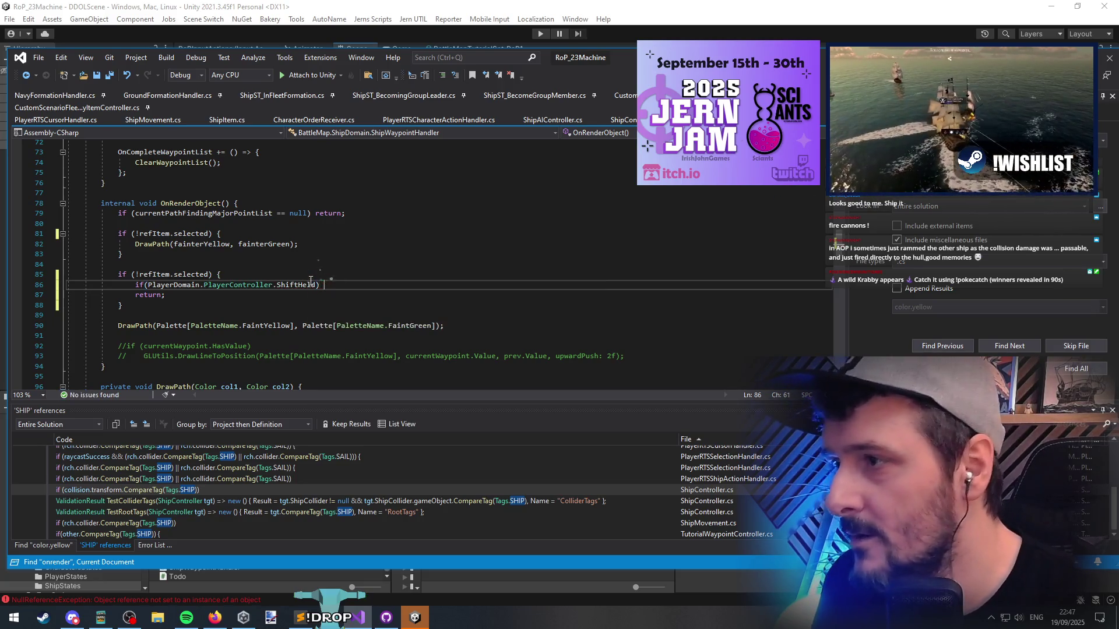
# Move DrawPath(fainterYellow, fainterGreen) under the ShiftHeld check, delete the empty block, and jump into DrawPath
pyautogui.press('Return')
pyautogui.press('Up')
pyautogui.press('Up')
pyautogui.press('Up')
pyautogui.press('Up')
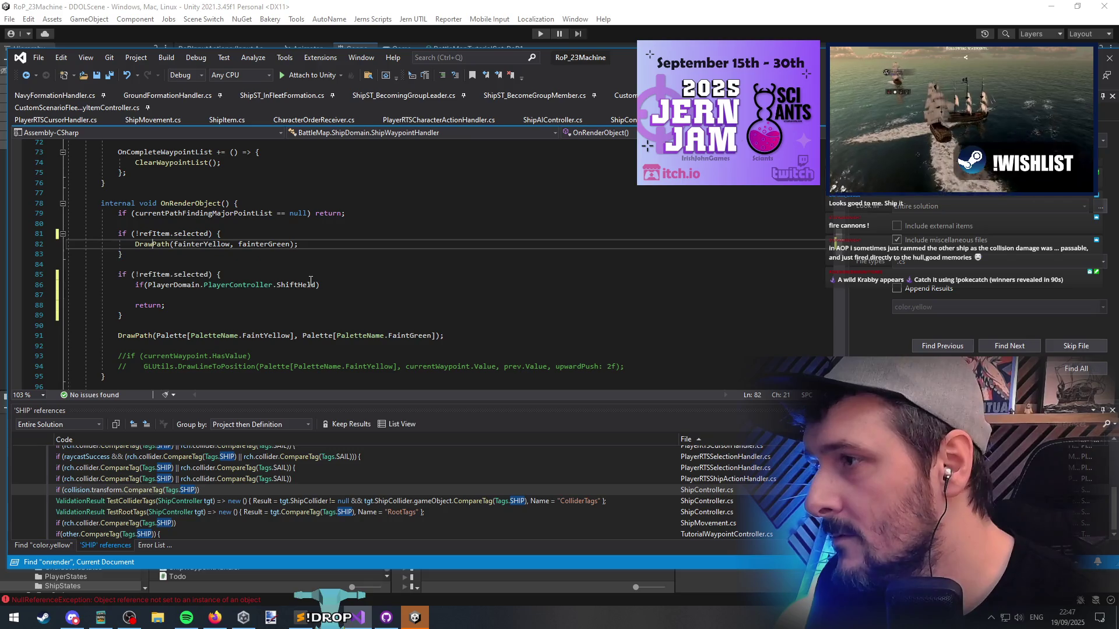
pyautogui.hotkey('shift', 'Home')
pyautogui.hotkey('ctrl', 'x')
pyautogui.press('Down')
pyautogui.press('Down')
pyautogui.press('Down')
pyautogui.hotkey('ctrl', 'v')
pyautogui.press('Up')
pyautogui.press('Up')
pyautogui.press('Up')
pyautogui.hotkey('ctrl', 'shift', 'l')
pyautogui.hotkey('ctrl', 'shift', 'l')
pyautogui.hotkey('ctrl', 'shift', 'l')
pyautogui.press('Down')
pyautogui.press('Down')
pyautogui.press('Down')
pyautogui.press('Home')
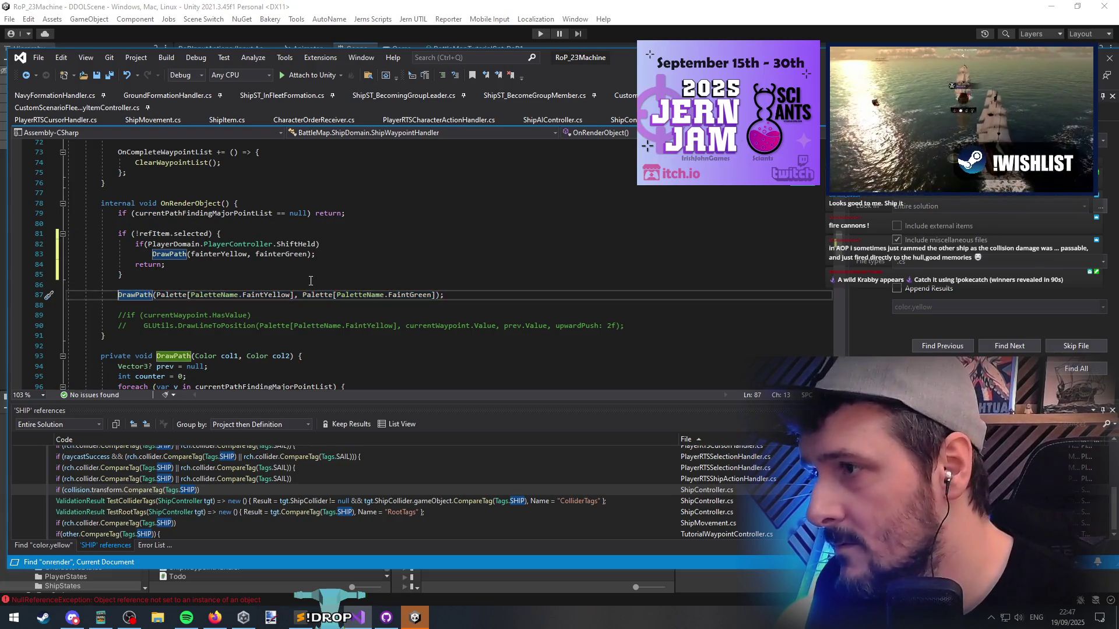
pyautogui.hotkey('ctrl', 'Right')
pyautogui.hotkey('ctrl', 'Right')
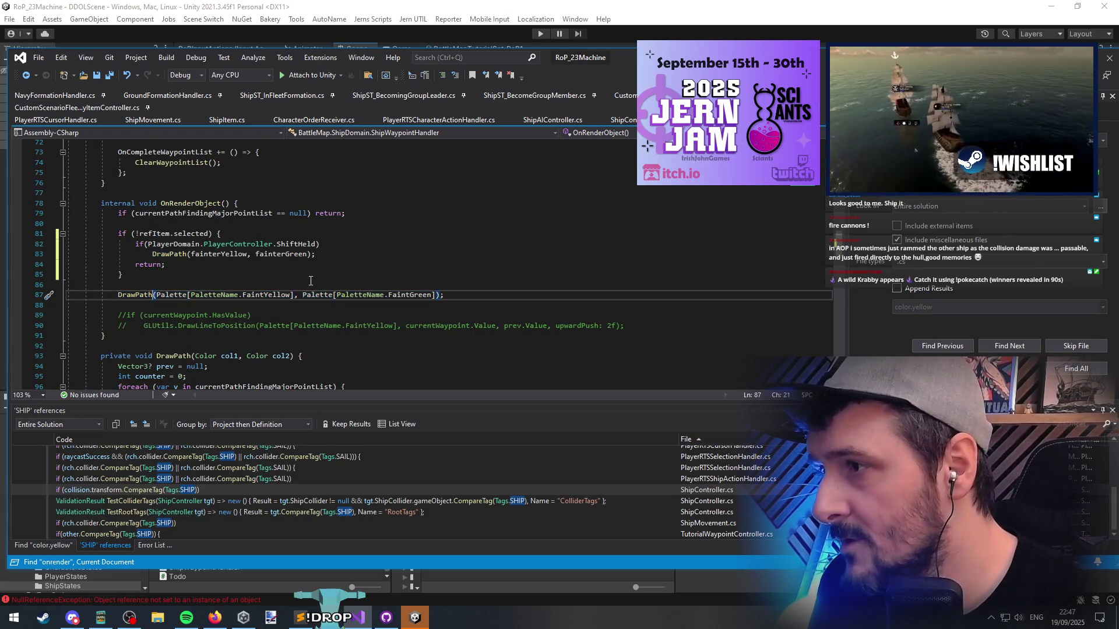
pyautogui.press('F12')
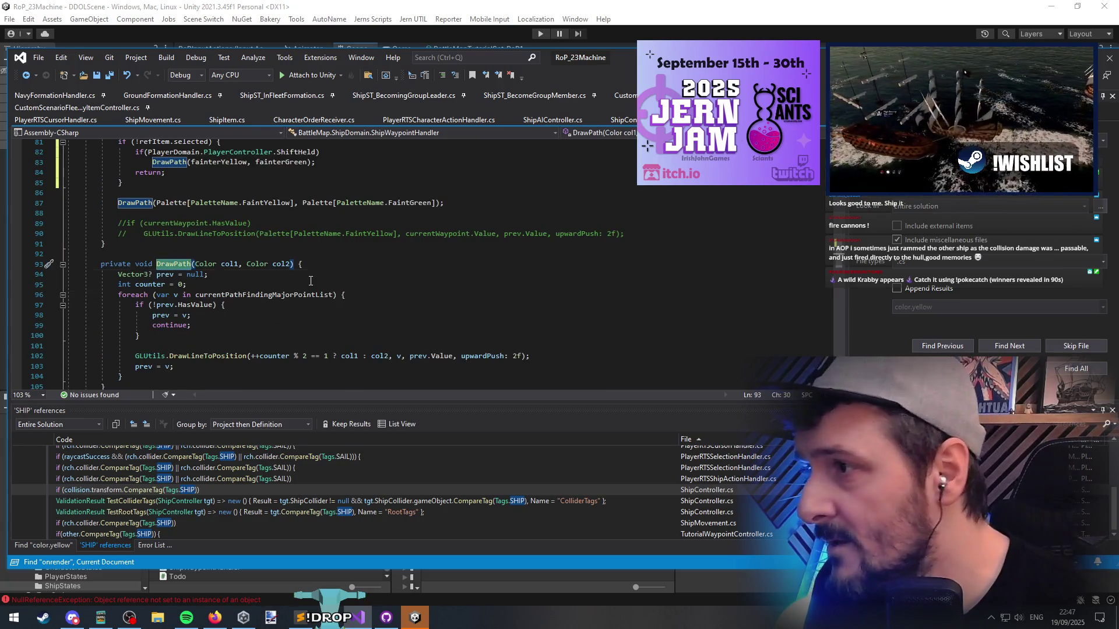
# Scroll through DrawPath and find the live OnWaypointReached handler on line 59
pyautogui.press('Down')
pyautogui.press('Down')
pyautogui.press('Down')
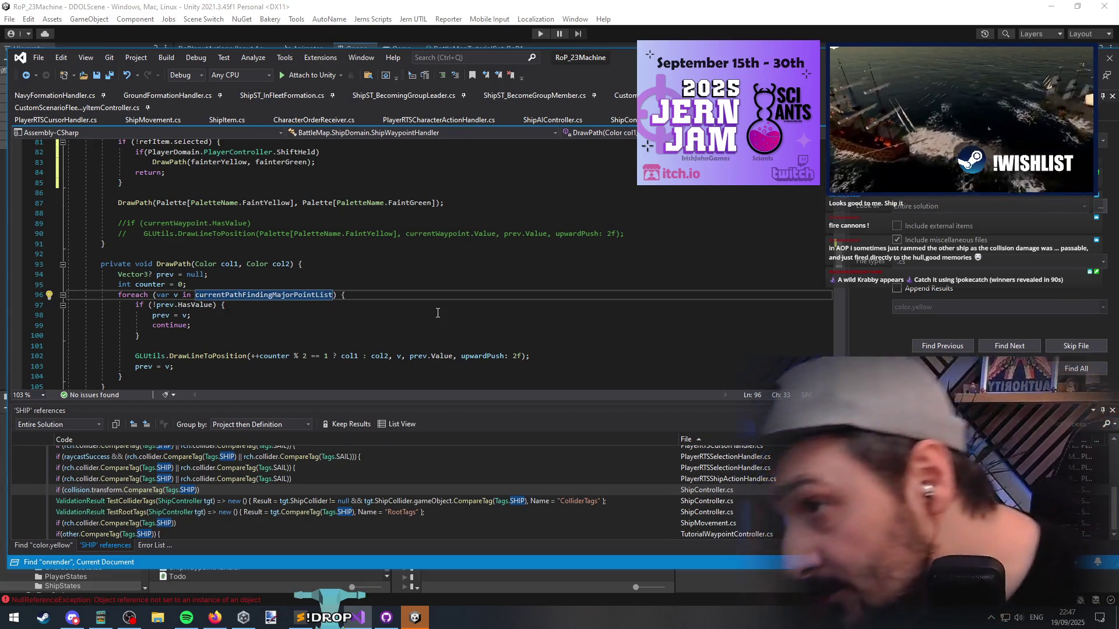
pyautogui.hotkey('ctrl', 'w')
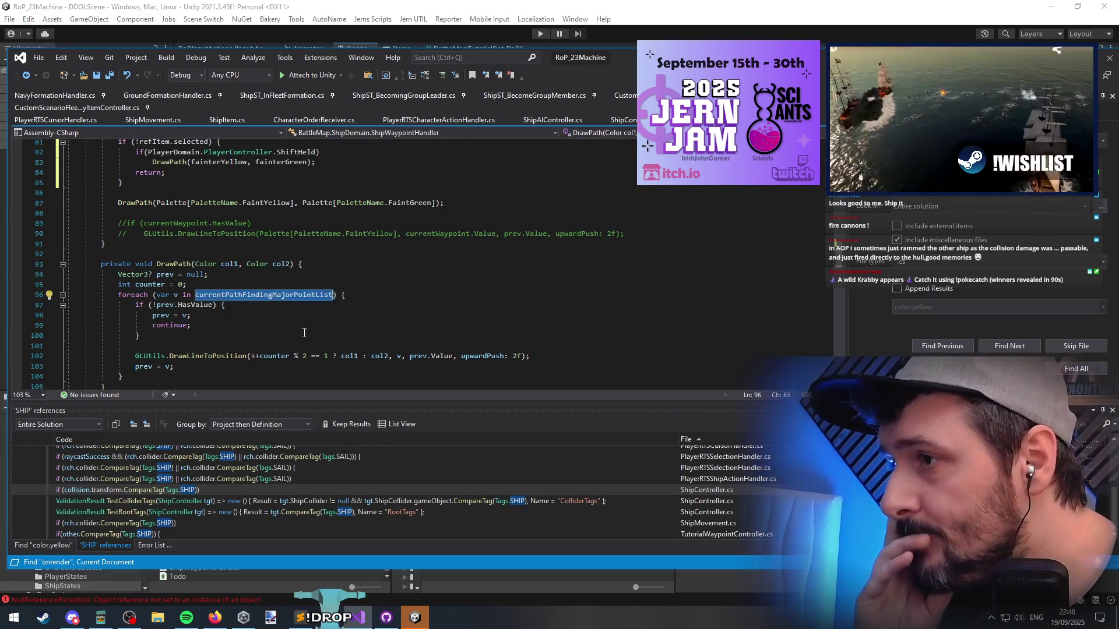
pyautogui.scroll(-1, 289, 314)
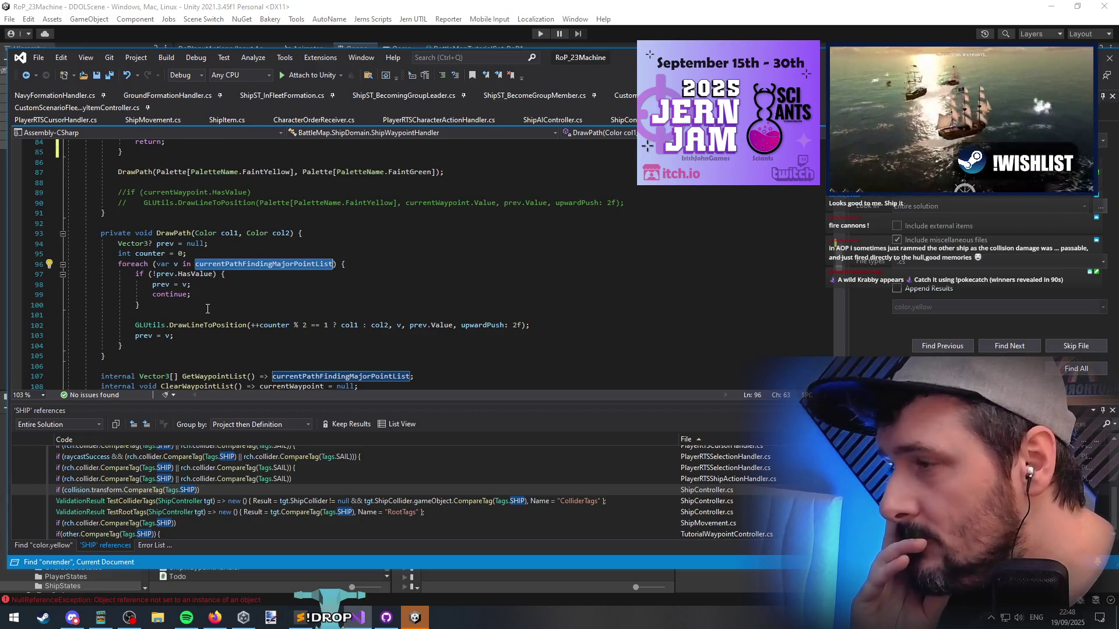
pyautogui.scroll(-4, 205, 308)
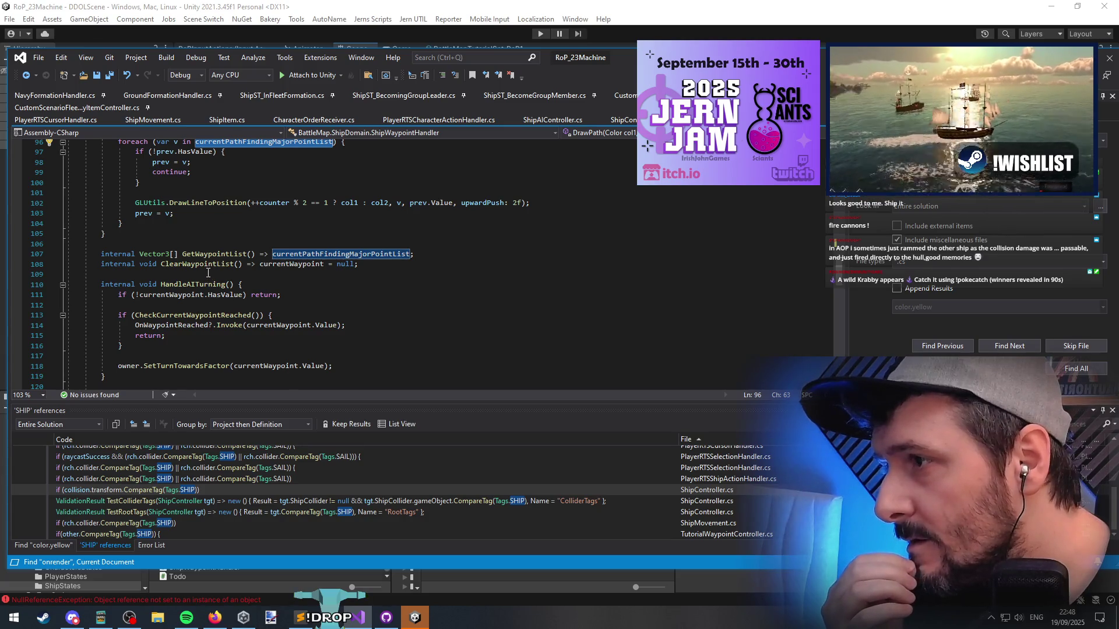
pyautogui.scroll(-4, 208, 273)
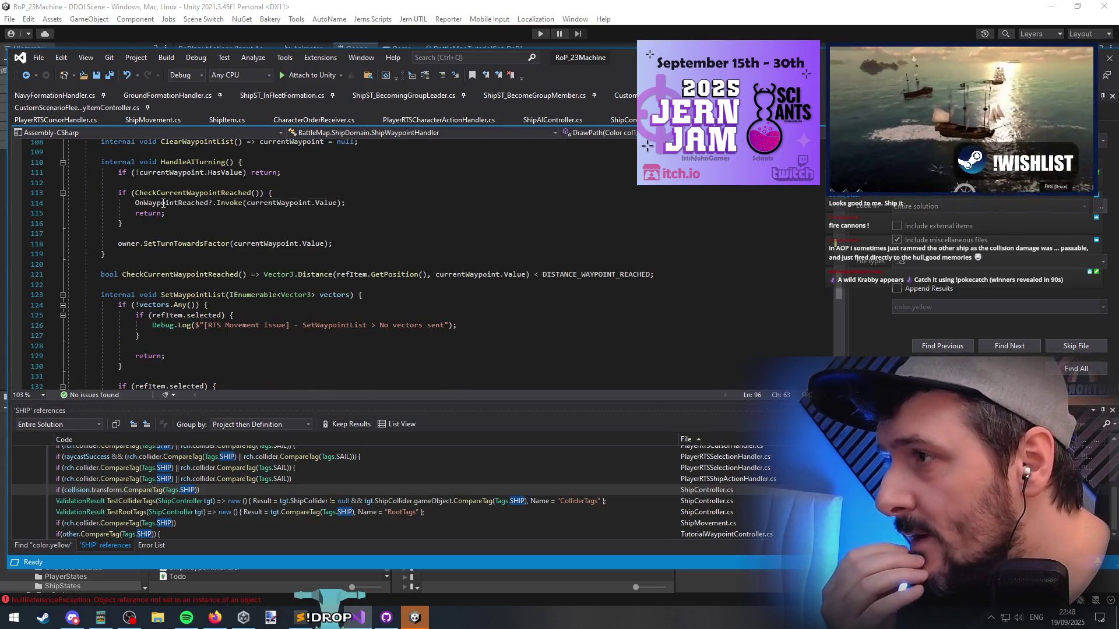
pyautogui.doubleClick(164, 202)
pyautogui.hotkey('ctrl', 'F3')
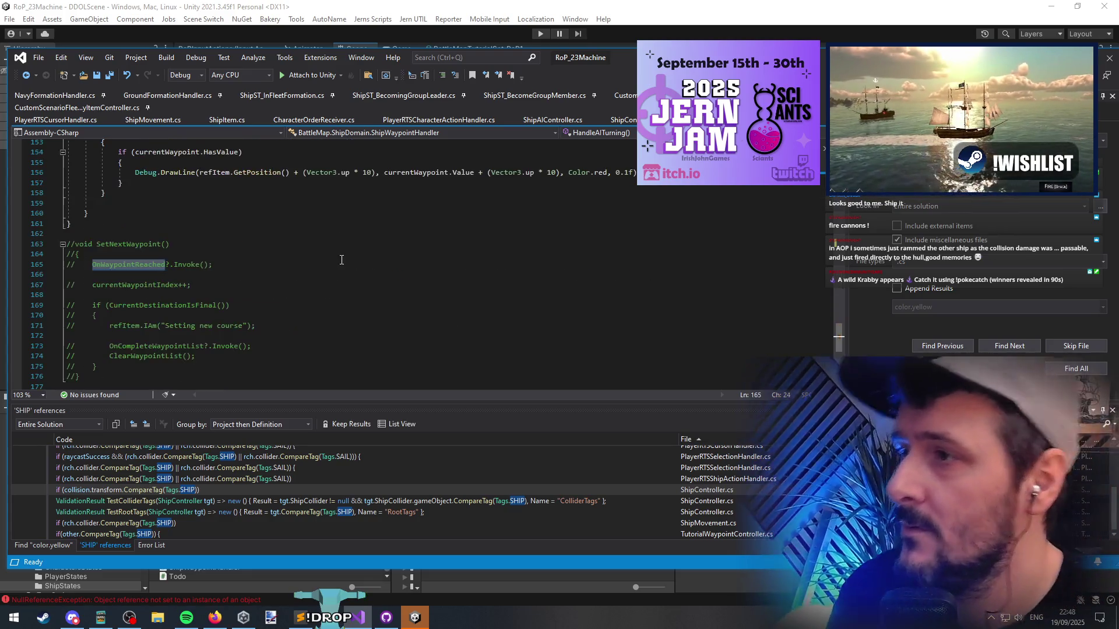
pyautogui.hotkey('ctrl', 'F3')
pyautogui.hotkey('ctrl', 'F3')
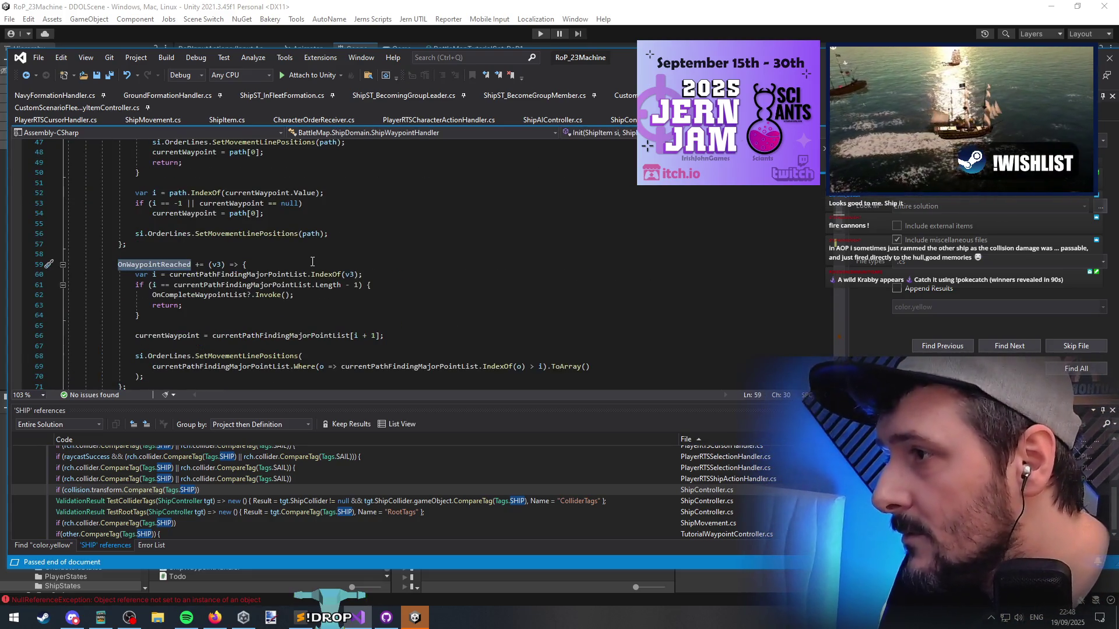
# Review the handler's v3, currentWaypoint index filter and SetMovementLinePositions uses on lines 59–70
pyautogui.scroll(-1, 263, 328)
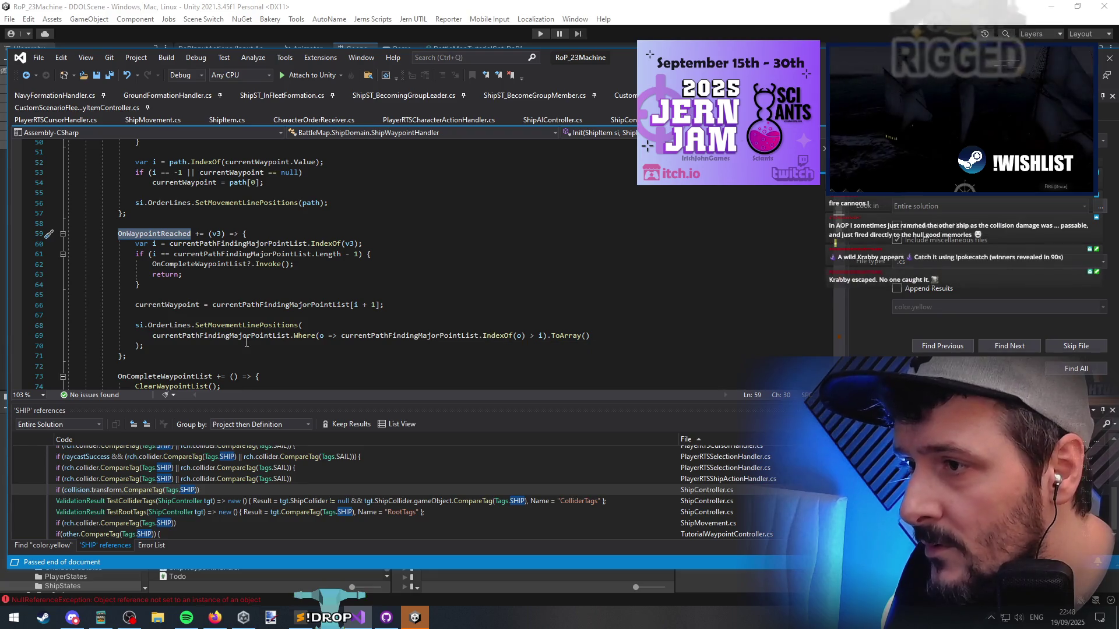
pyautogui.click(217, 232)
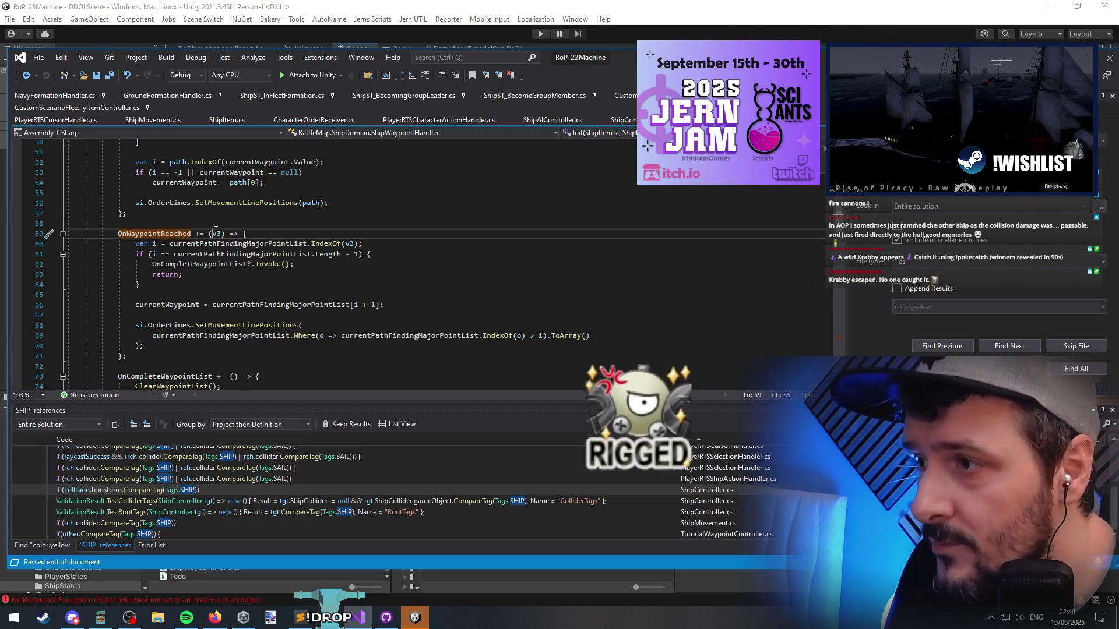
pyautogui.click(322, 335)
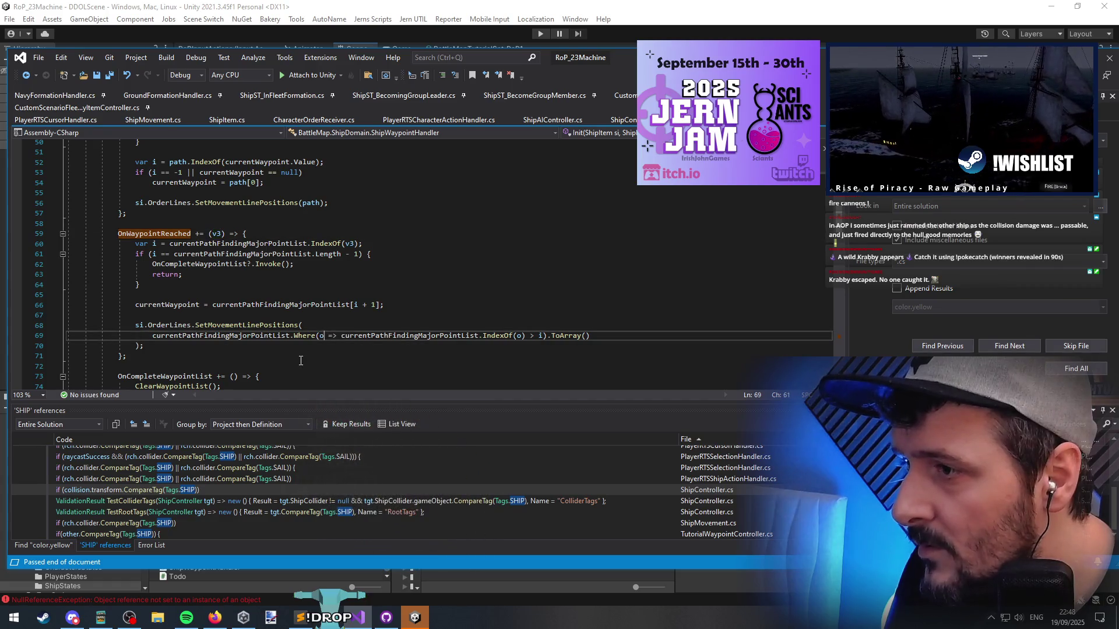
pyautogui.click(543, 335)
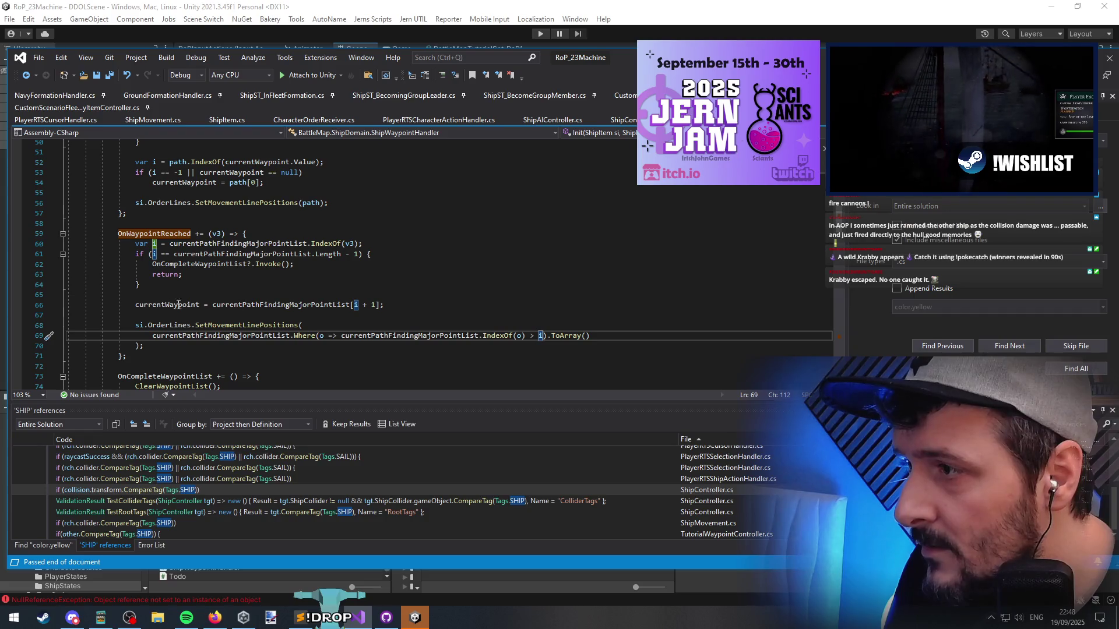
pyautogui.click(179, 304)
pyautogui.click(352, 305)
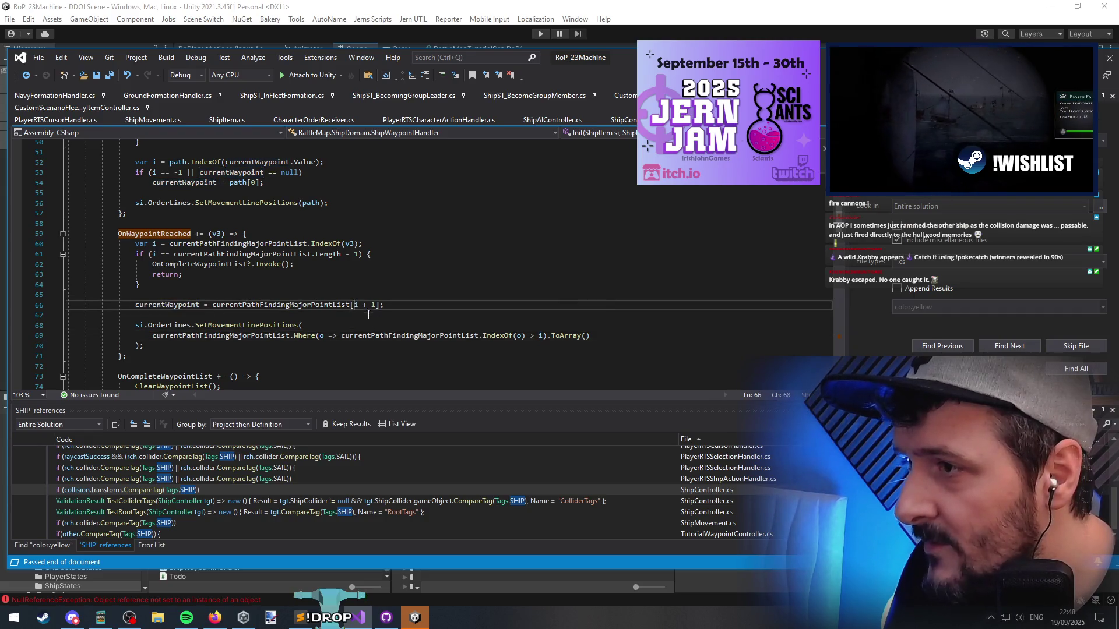
pyautogui.click(362, 243)
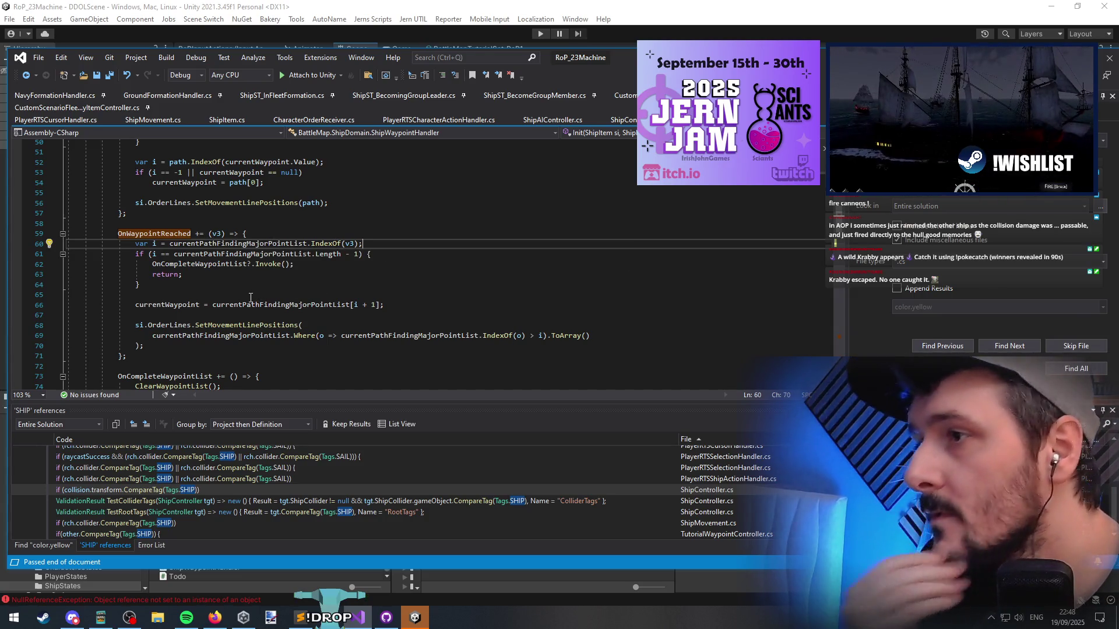
pyautogui.click(249, 294)
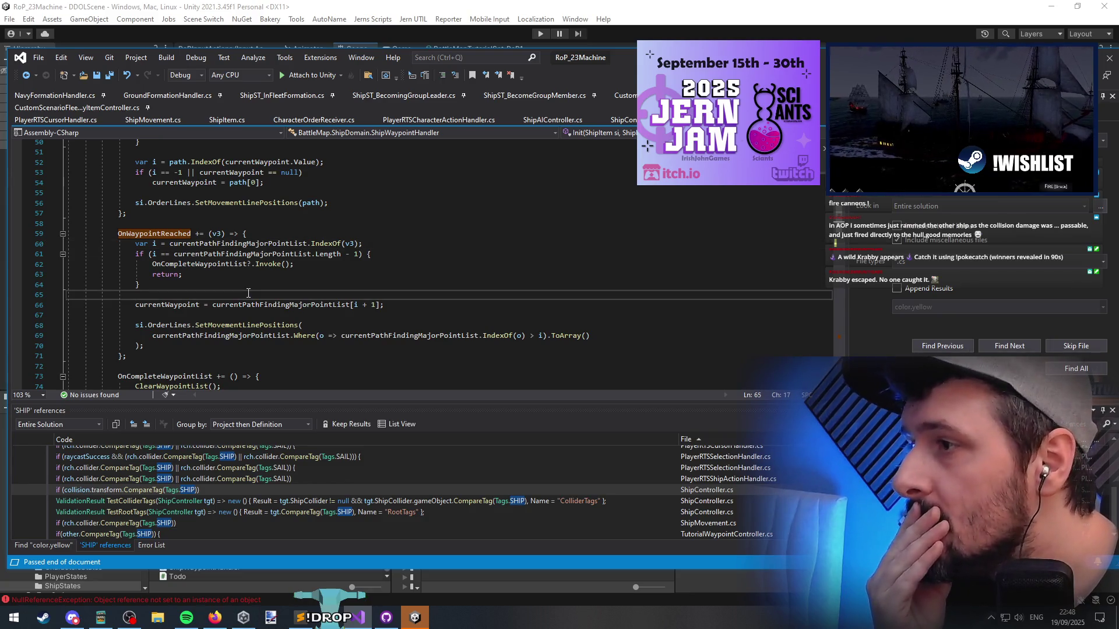
pyautogui.click(206, 347)
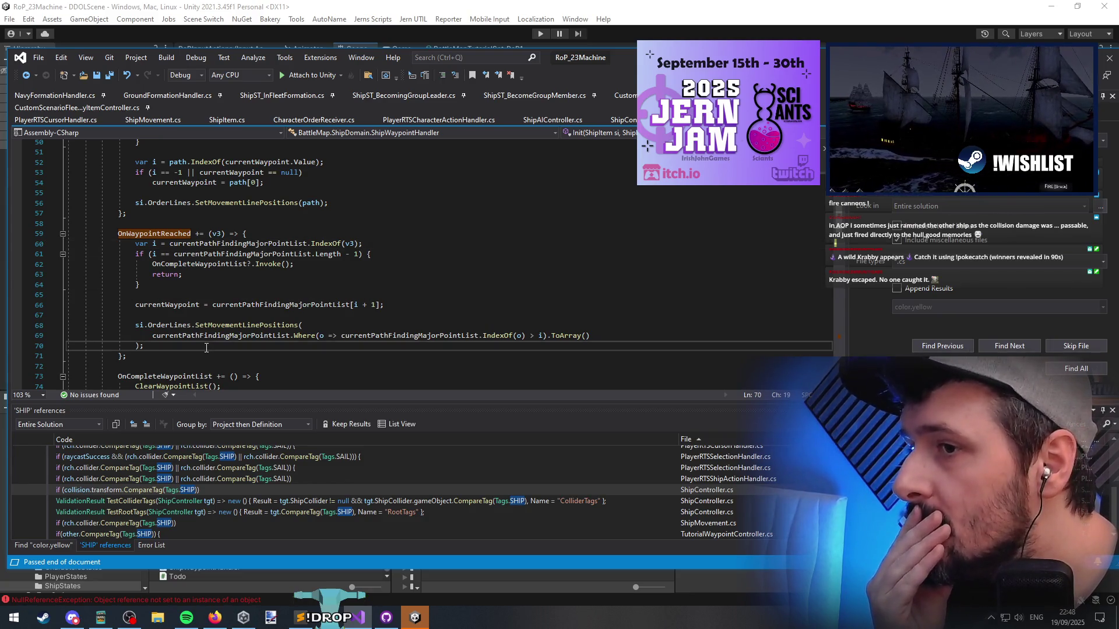
pyautogui.click(304, 325)
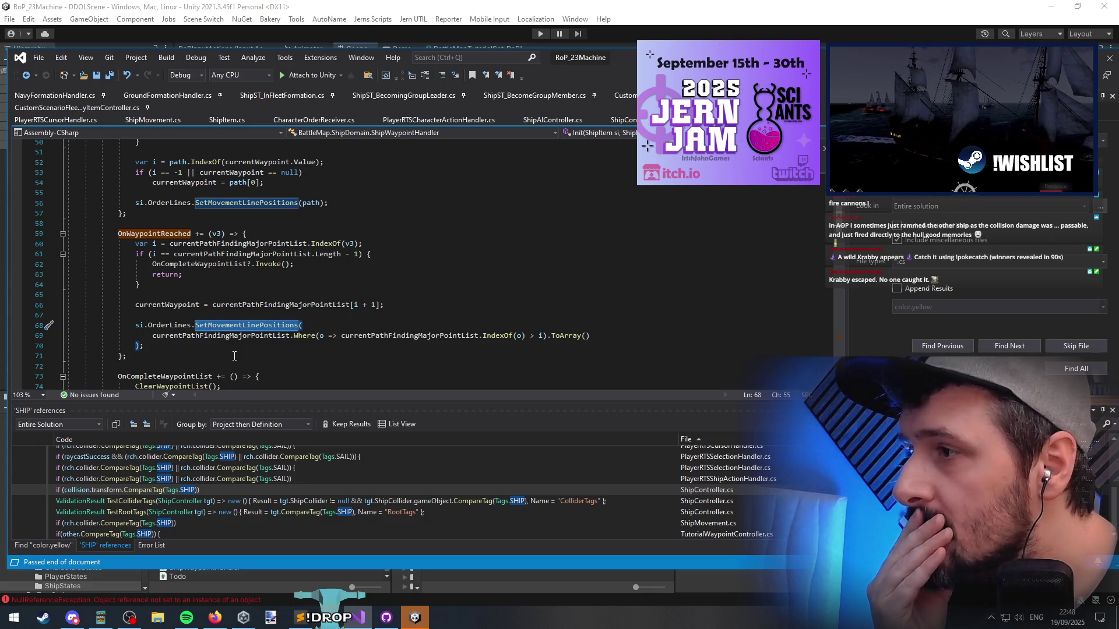
pyautogui.click(178, 315)
# Assign the filtered Where(...).ToArray() waypoint expression to a new RemainingWaypoints statement
pyautogui.press('Return')
pyautogui.press('Return')
pyautogui.press('Up')
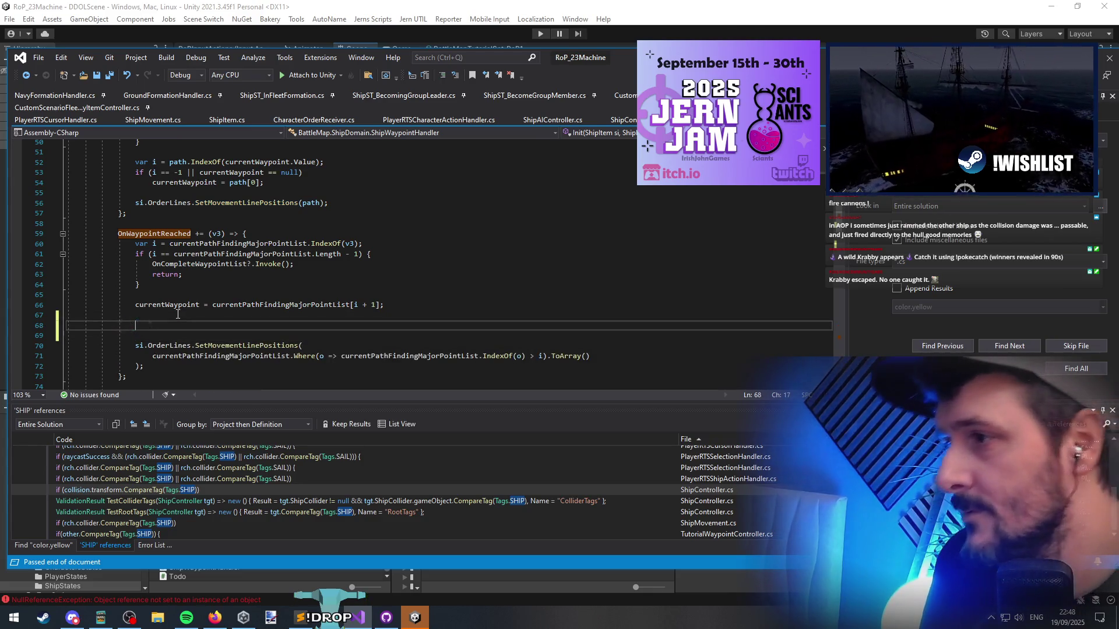
pyautogui.scroll(-2, 355, 279)
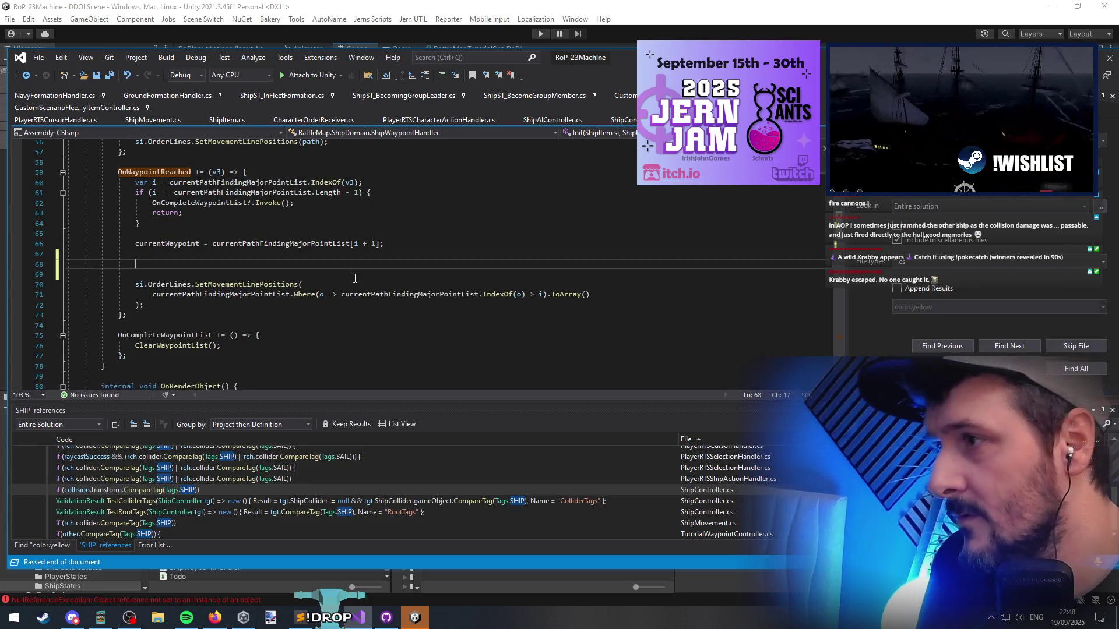
pyautogui.write('RemainingWaypoints')
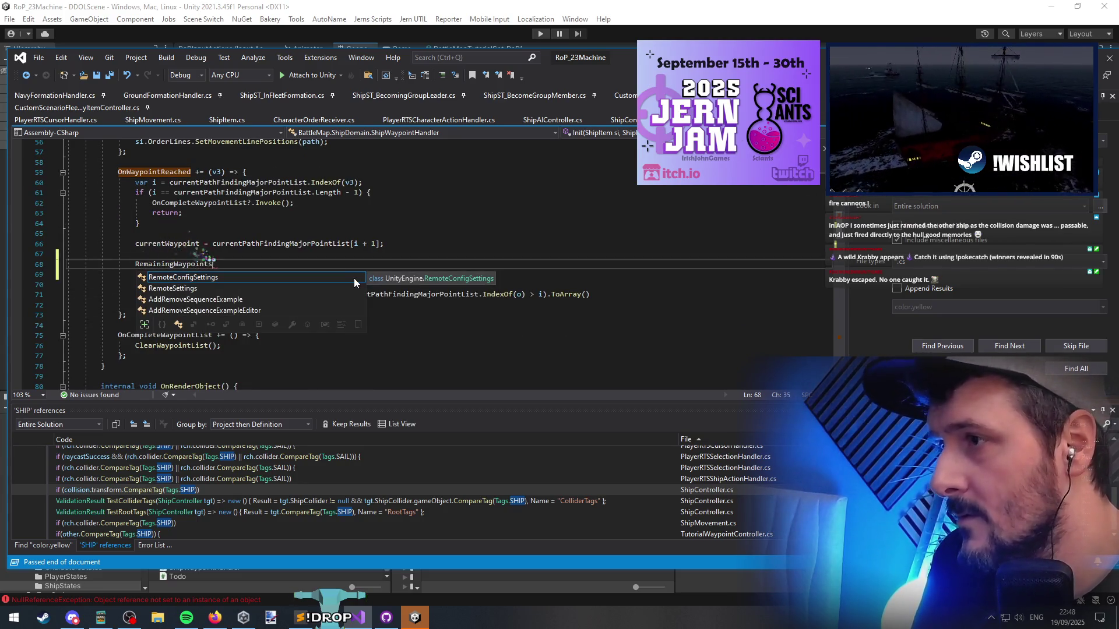
pyautogui.write(' =')
pyautogui.press('Down')
pyautogui.press('Down')
pyautogui.press('Down')
pyautogui.press('Home')
pyautogui.hotkey('shift', 'End')
pyautogui.hotkey('ctrl', 'x')
pyautogui.press('Up')
pyautogui.press('Up')
pyautogui.press('Up')
pyautogui.press('End')
pyautogui.hotkey('ctrl', 'v')
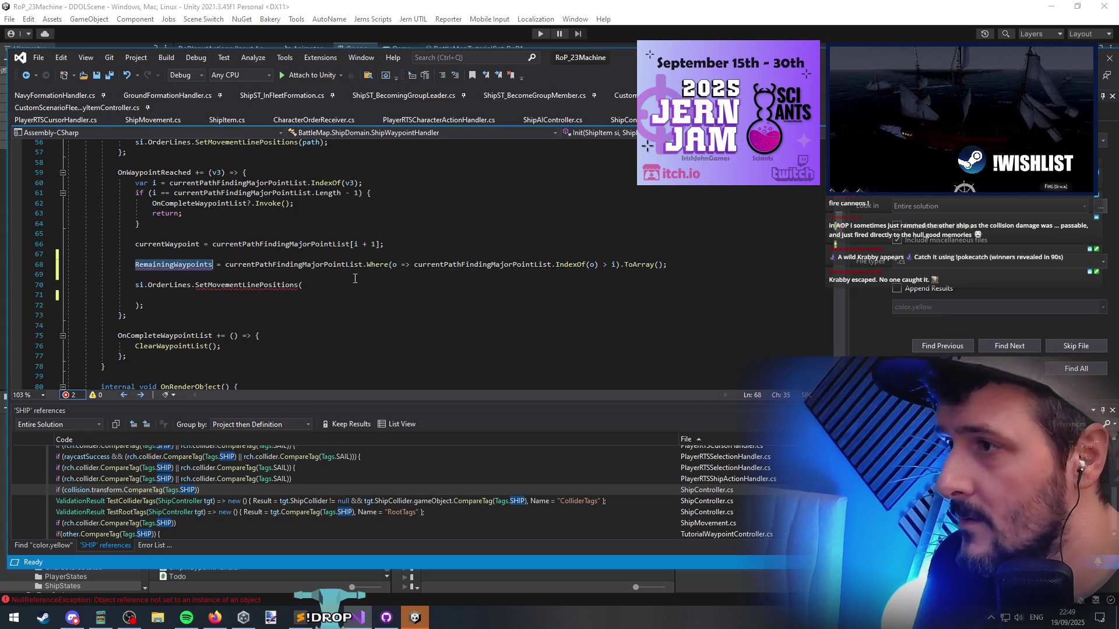
# Generate a RemainingWaypoints field via Quick Actions, passed to SetMovementLinePositions, and view its declaration
pyautogui.press('Down')
pyautogui.press('Down')
pyautogui.press('Down')
pyautogui.press('Up')
pyautogui.press('Up')
pyautogui.press('Up')
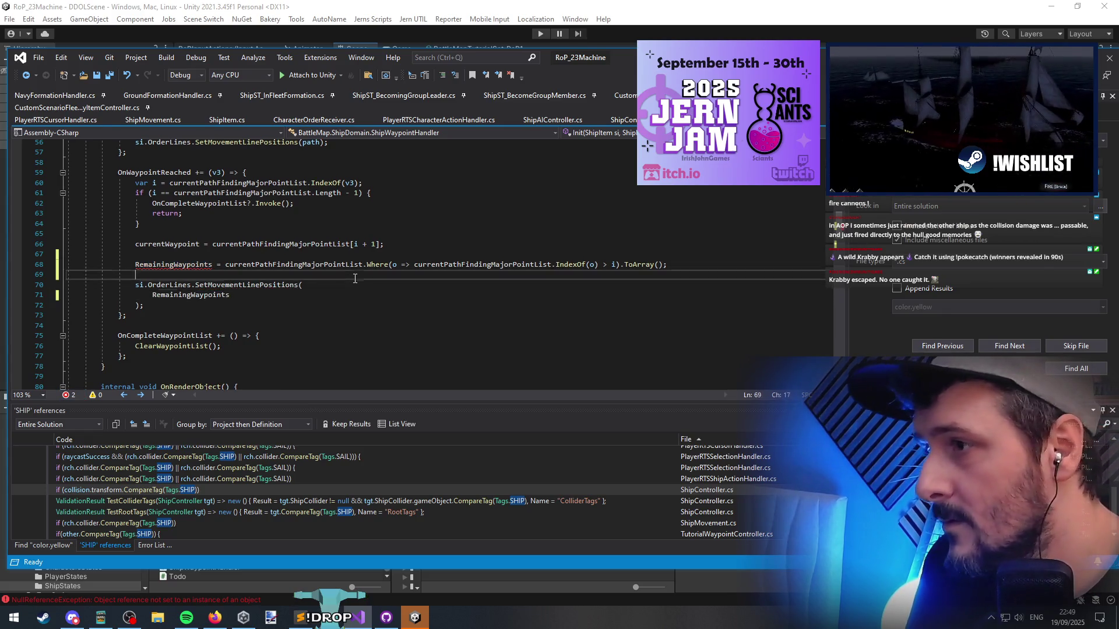
pyautogui.hotkey('ctrl', 'shift', 'Left')
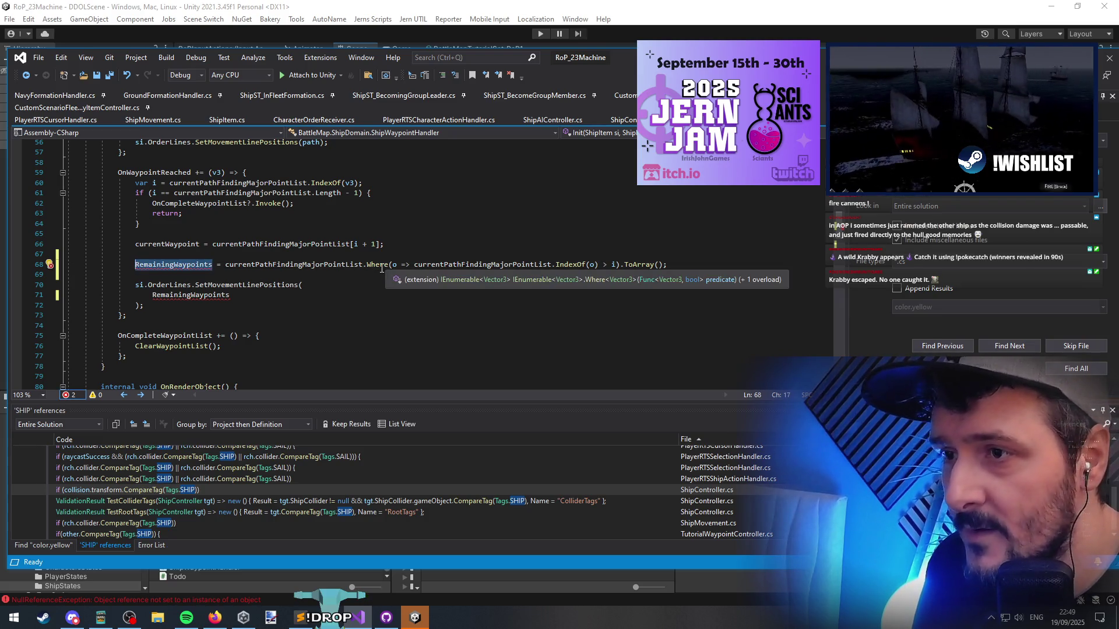
pyautogui.rightClick(178, 259)
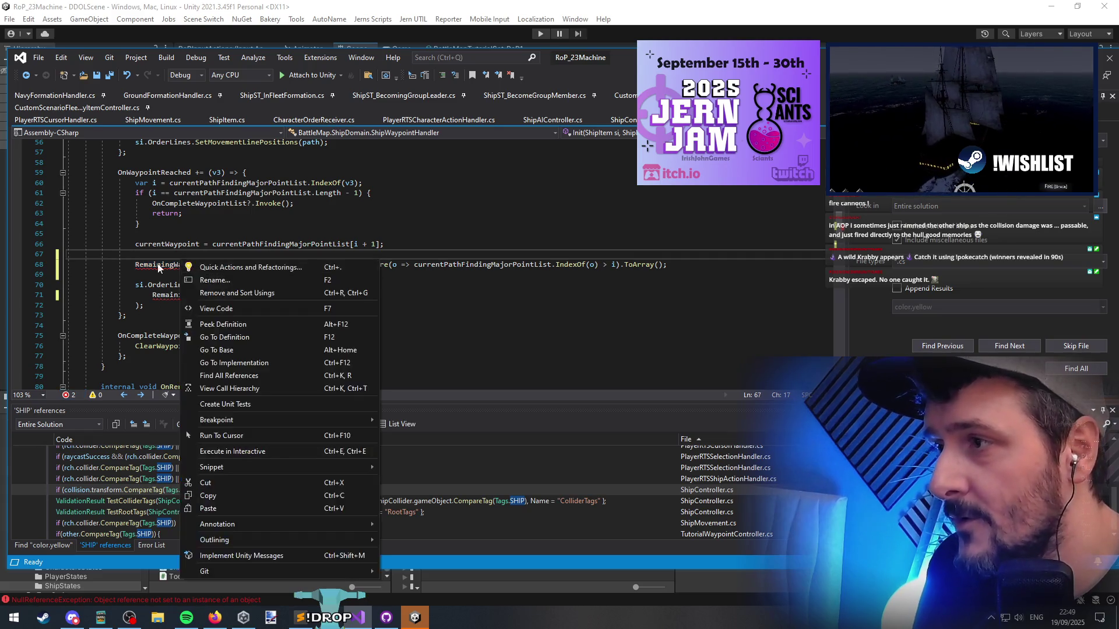
pyautogui.rightClick(150, 257)
pyautogui.click(175, 265)
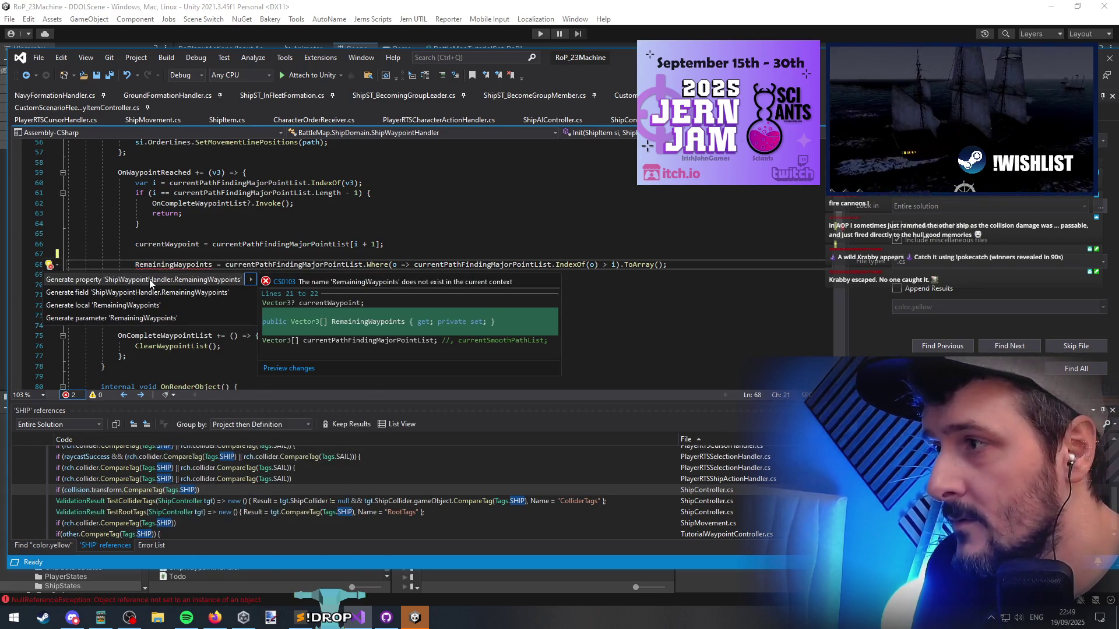
pyautogui.click(151, 280)
pyautogui.click(267, 293)
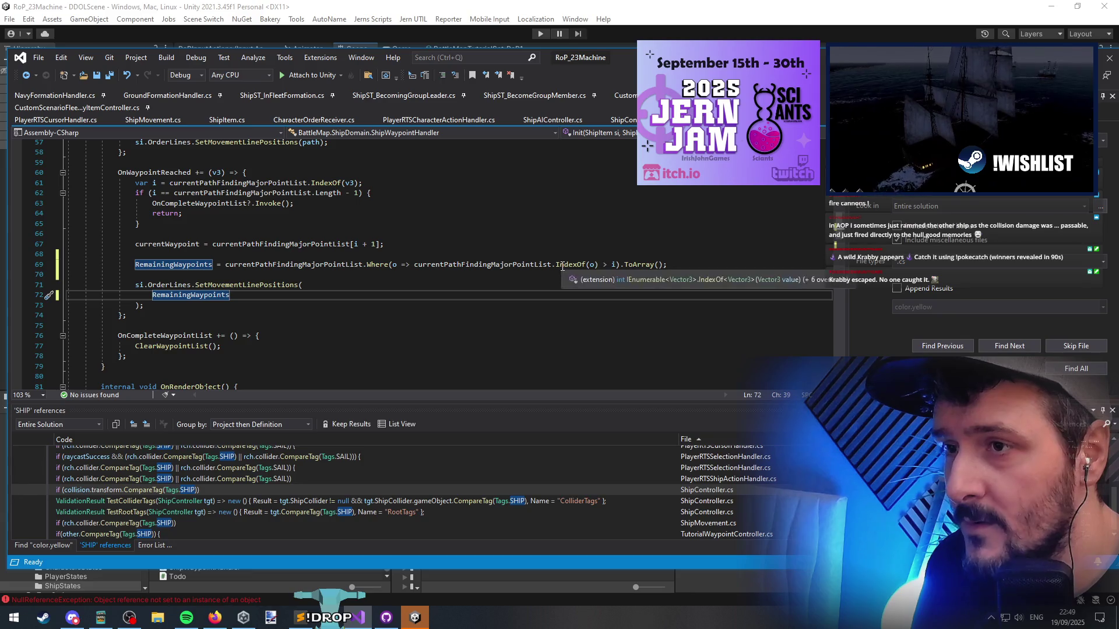
pyautogui.moveTo(620, 264); pyautogui.dragTo(371, 262)
pyautogui.click(177, 265)
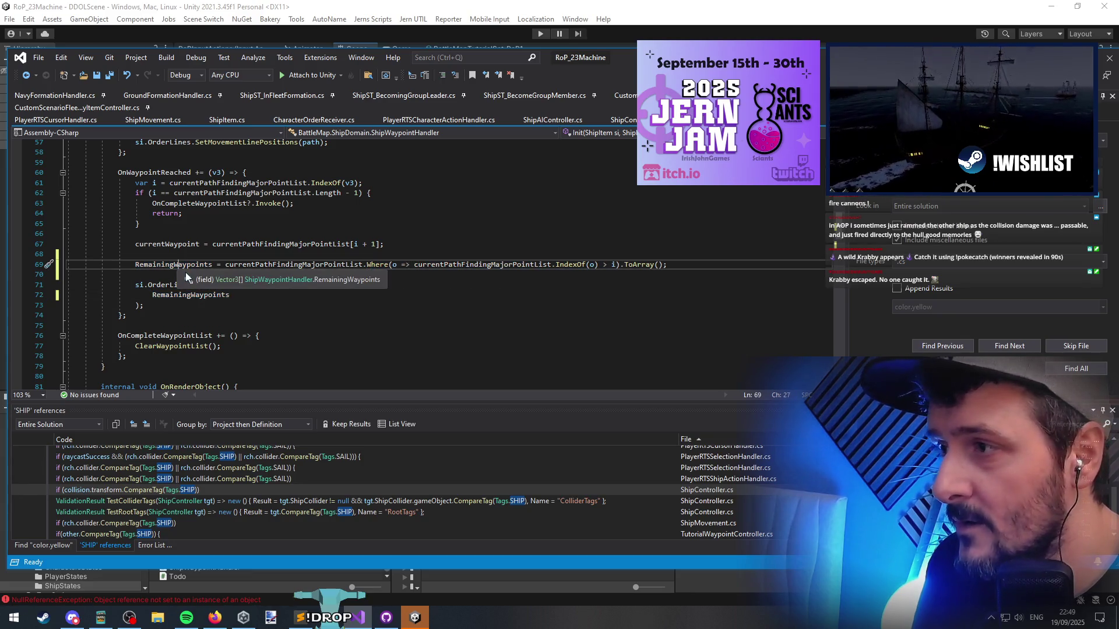
pyautogui.press('F12')
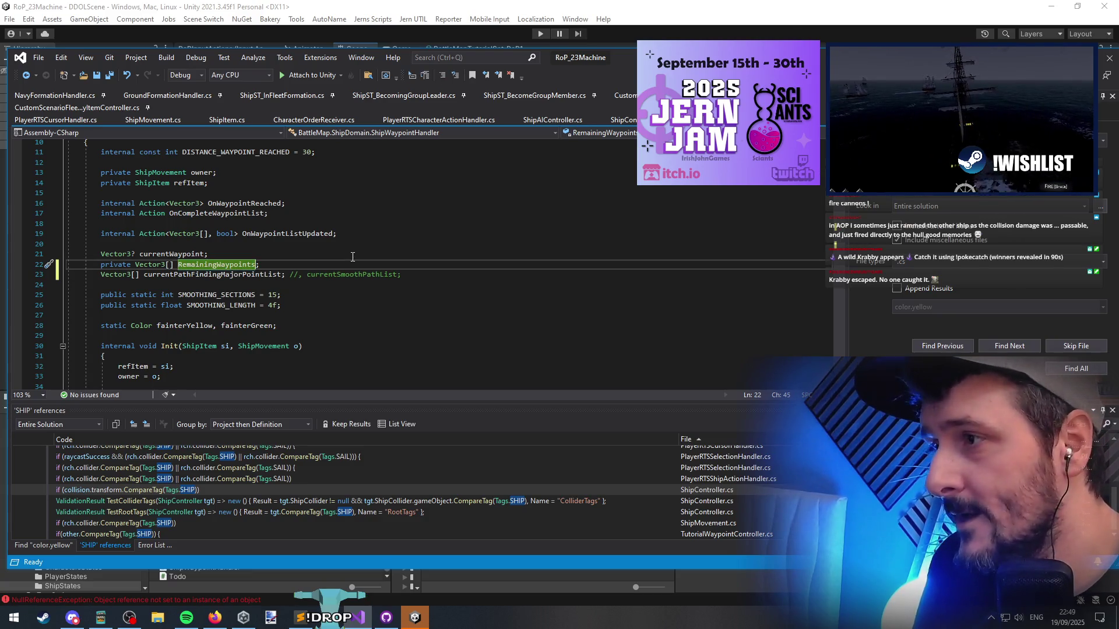
# Make DrawPath loop over RemainingWaypoints, then let Unity recompile before returning to the editor
pyautogui.hotkey('ctrl', 'i')
pyautogui.write('drawp')
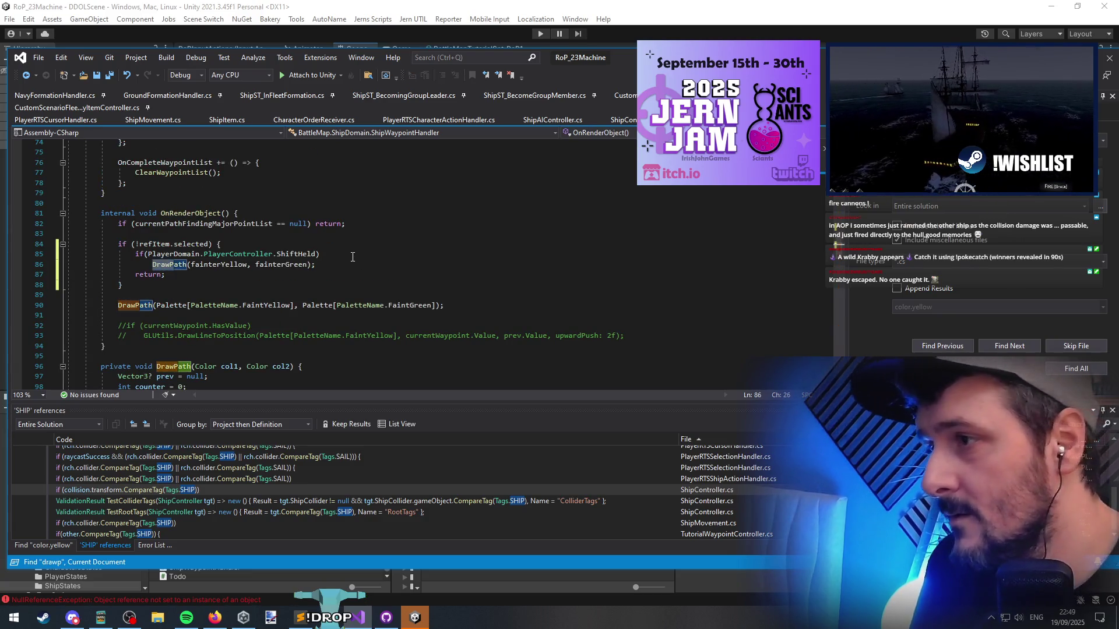
pyautogui.press('F12')
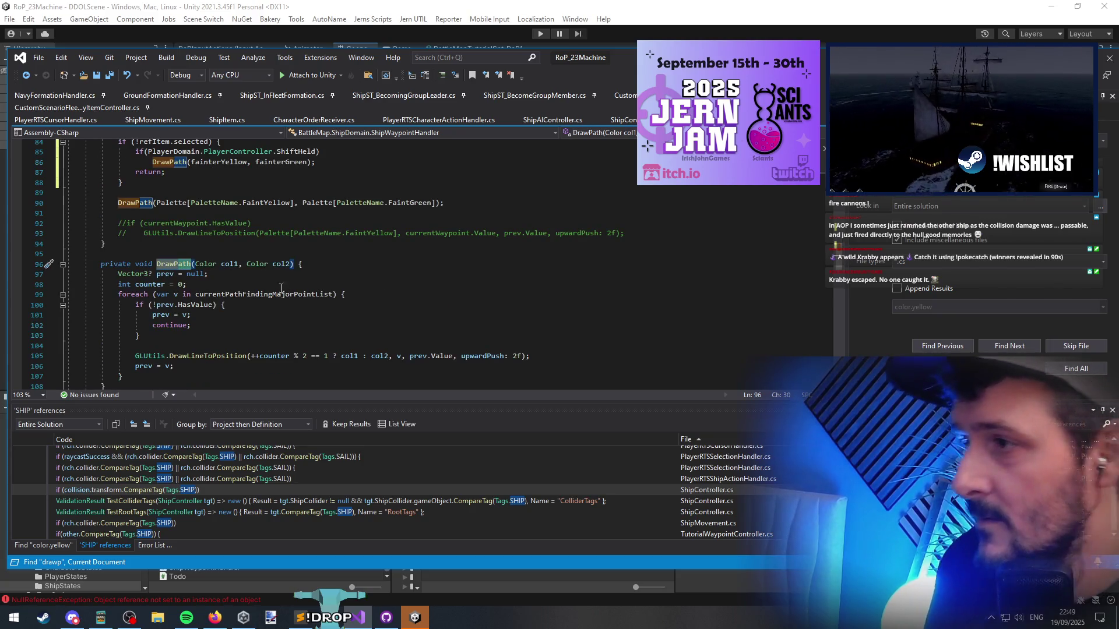
pyautogui.scroll(-2, 281, 289)
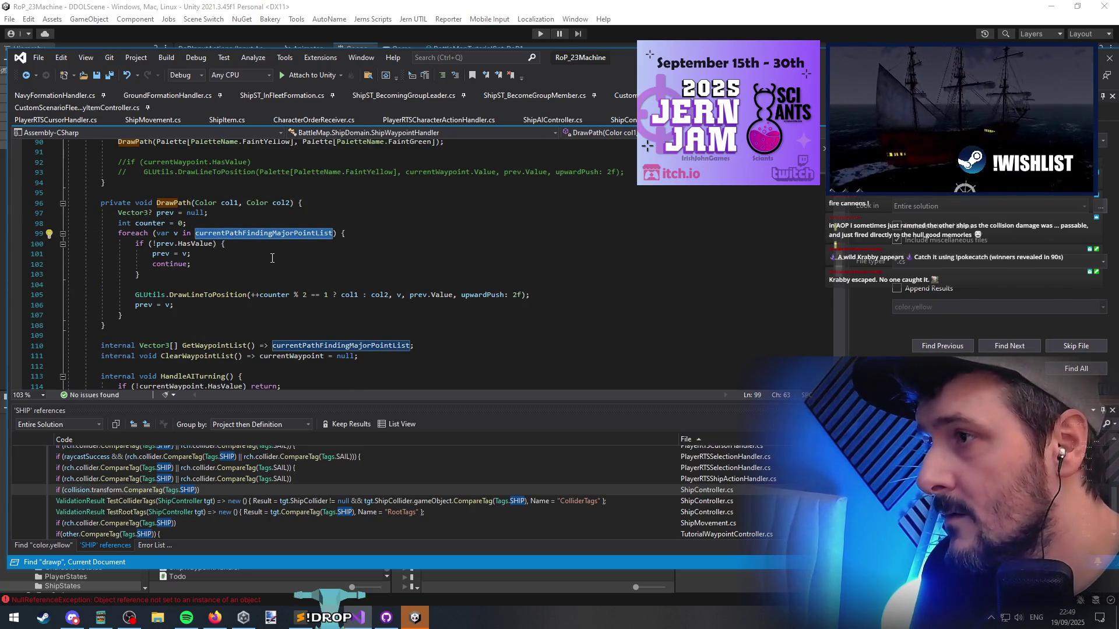
pyautogui.hotkey('ctrl', 'v')
pyautogui.click(251, 288)
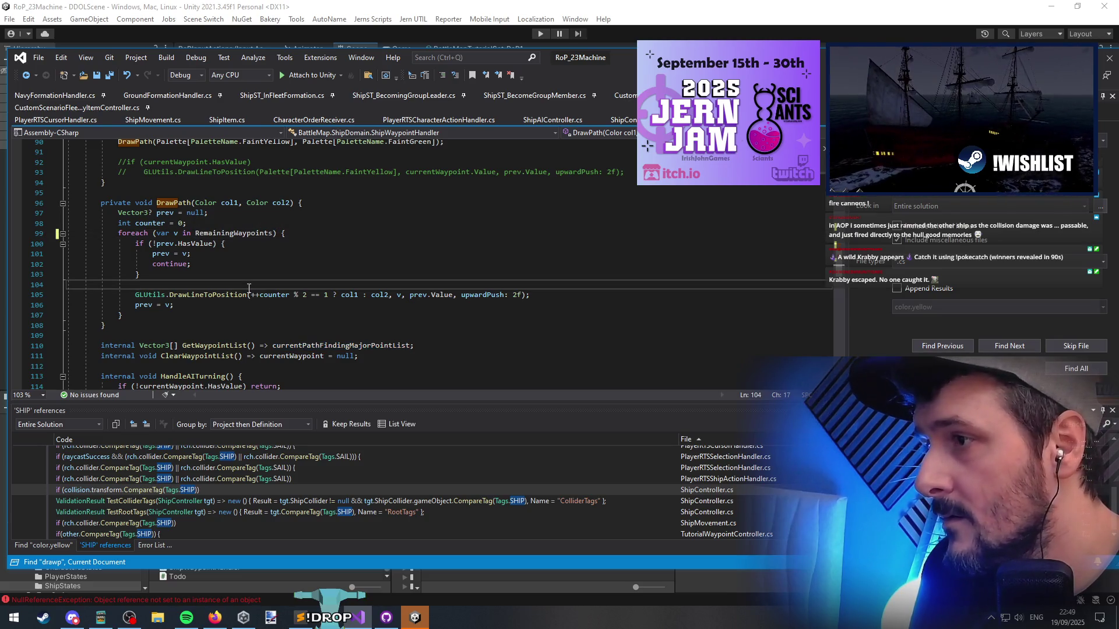
pyautogui.click(344, 3)
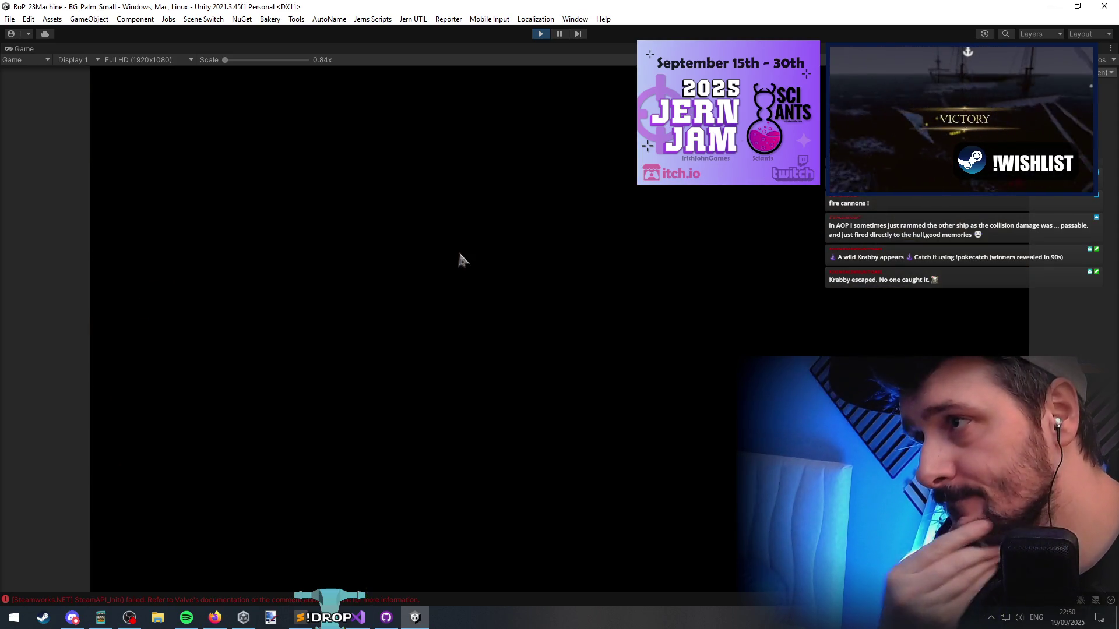
pyautogui.click(327, 617)
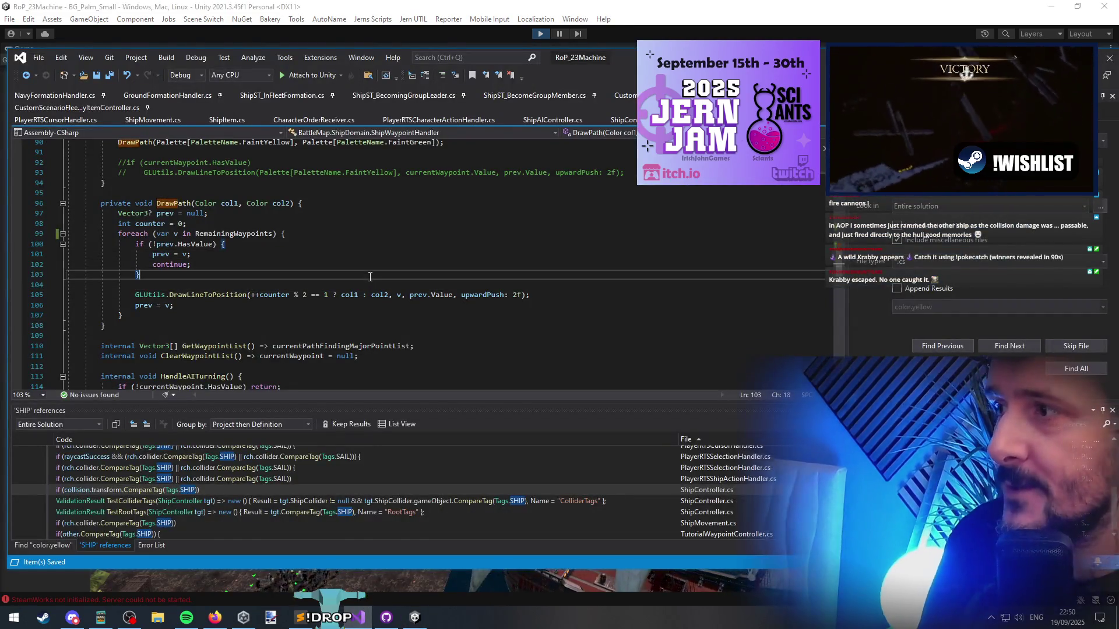
# Add a blank line above the CheckForwardCourseIsClear call in ShipItem.cs's OnRenderObject and save
pyautogui.hotkey('ctrl', 'Tab')
pyautogui.hotkey('ctrl', 'Tab')
pyautogui.hotkey('ctrl', 'shift', 'Tab')
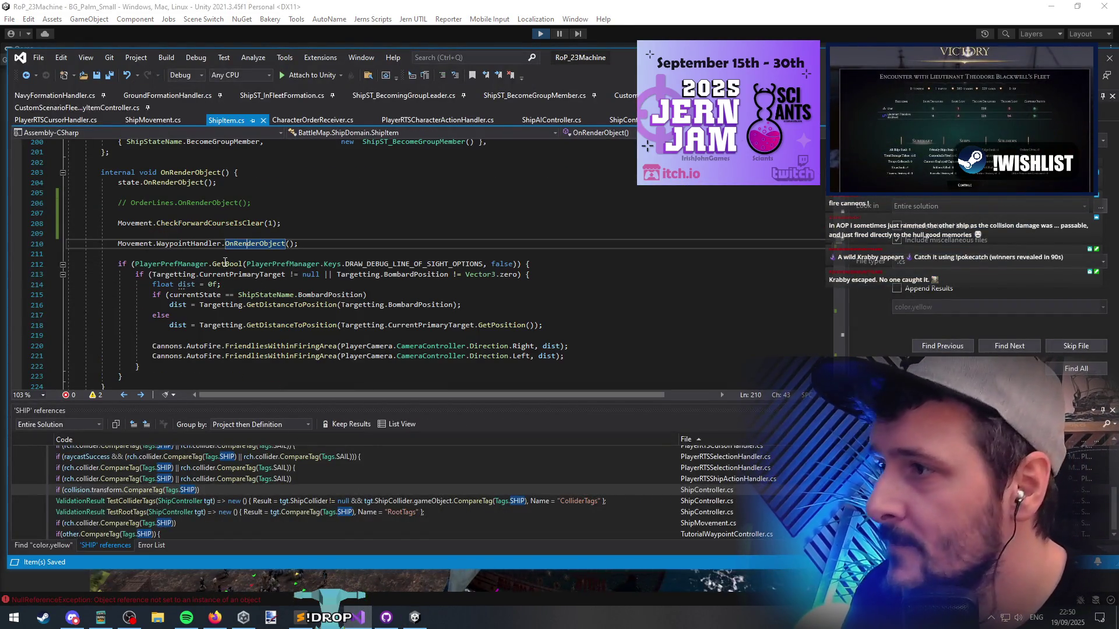
pyautogui.click(212, 233)
pyautogui.press('Up')
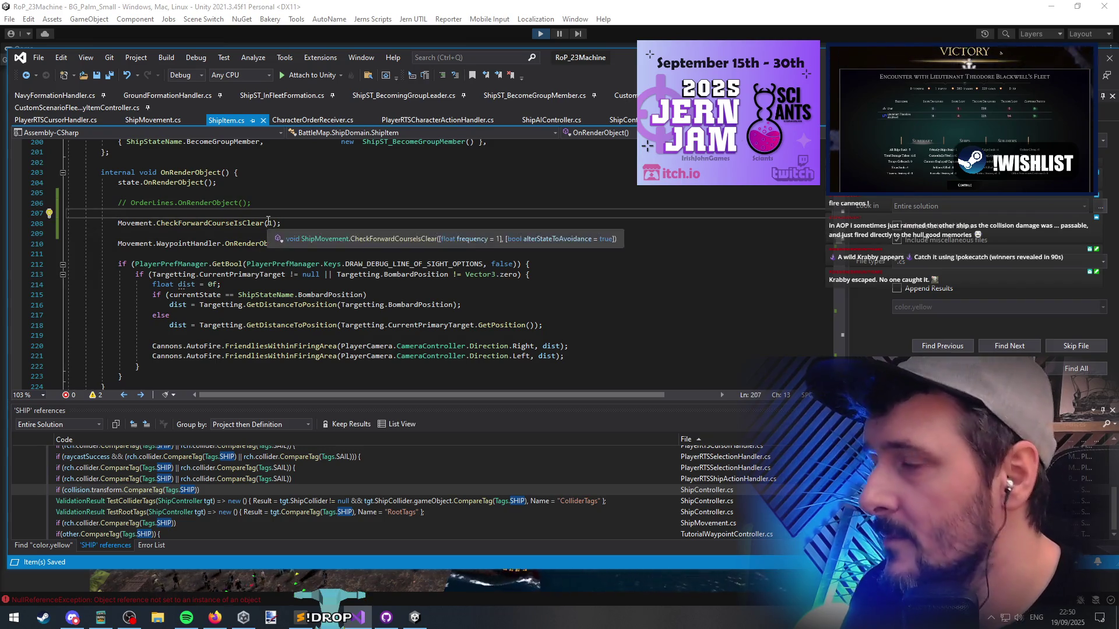
pyautogui.press('Return')
pyautogui.press('End')
pyautogui.press('Return')
pyautogui.press('Up')
pyautogui.press('Up')
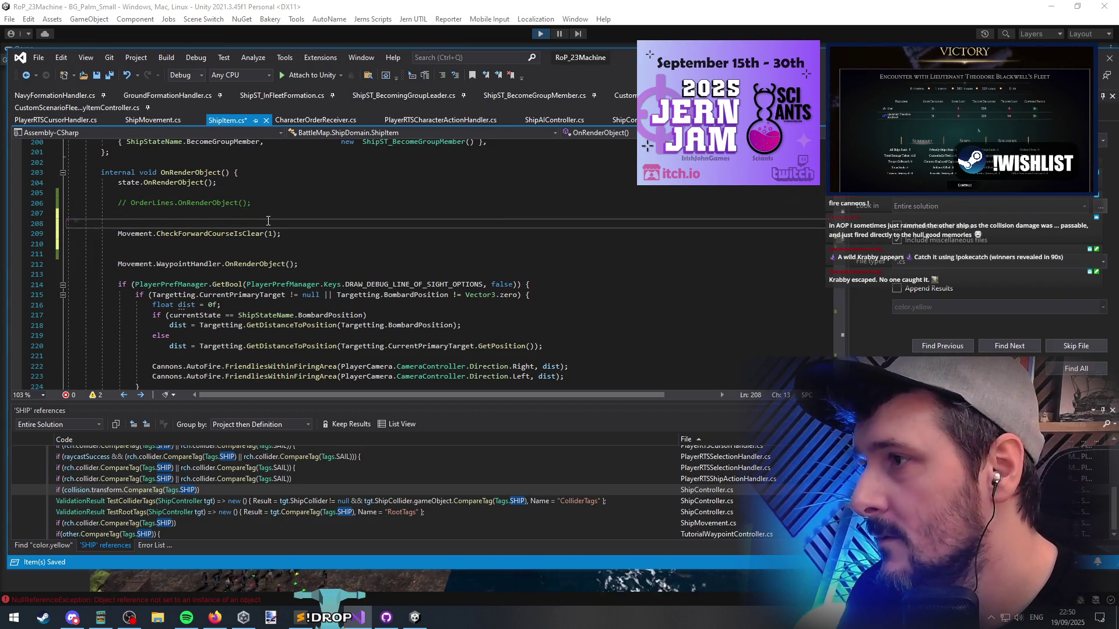
pyautogui.press('Down')
pyautogui.press('Down')
pyautogui.press('Delete')
pyautogui.press('Up')
pyautogui.press('Up')
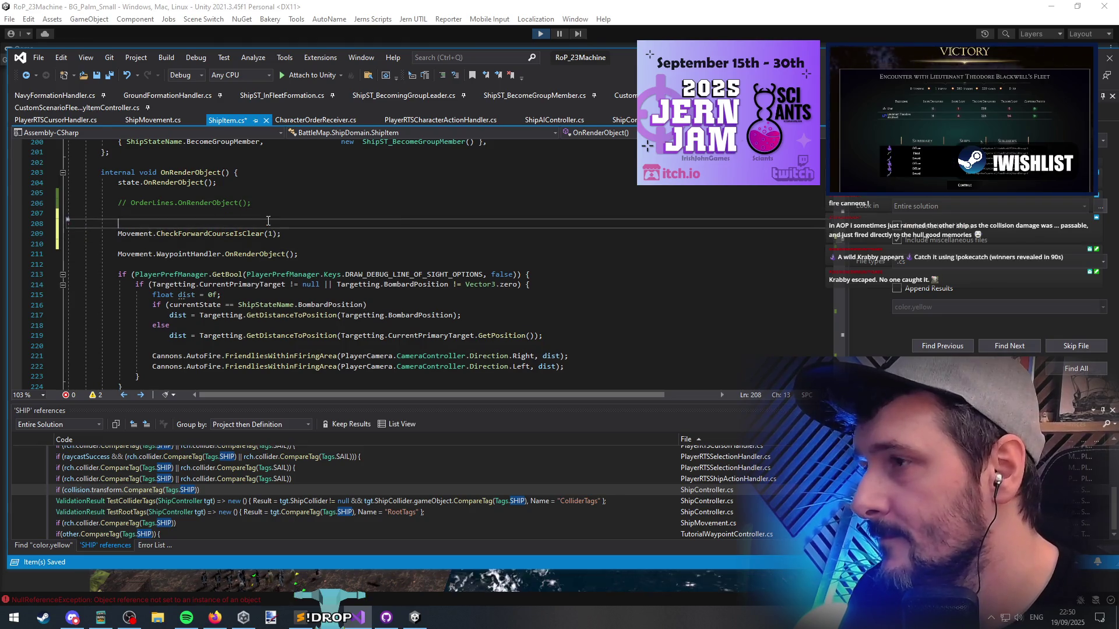
pyautogui.hotkey('ctrl', 's')
# Copy the DRAW_DEBUG_OBJECT_AVOIDANCE_OPTIONS if-line from the CheckForwardCourseIsClear definition in ShipMovement.cs
pyautogui.click(235, 233)
pyautogui.press('F12')
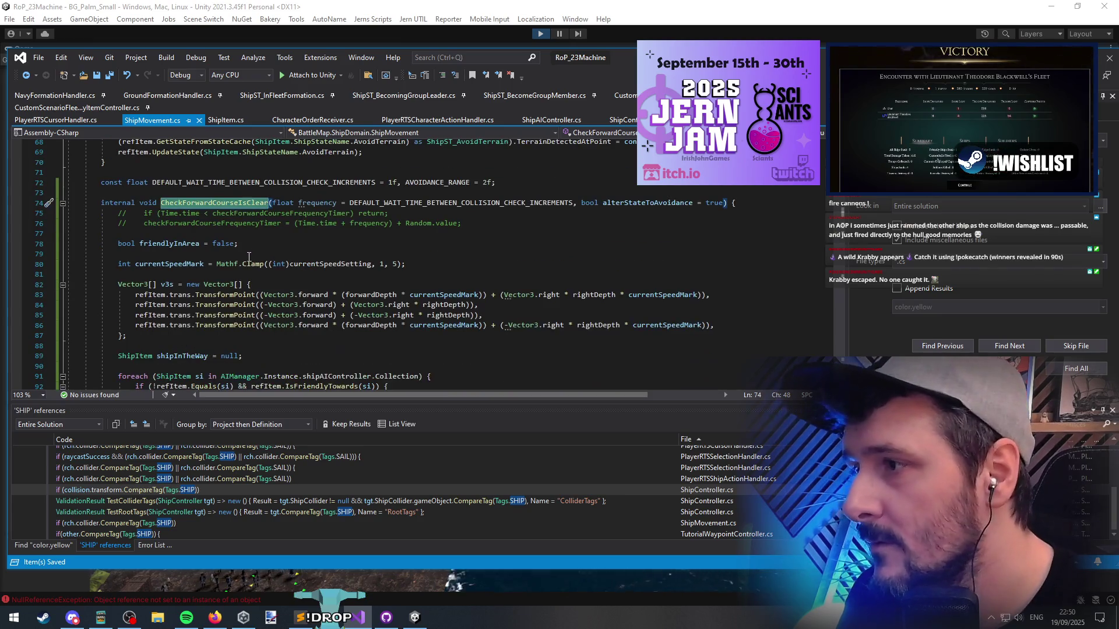
pyautogui.scroll(-1, 254, 167)
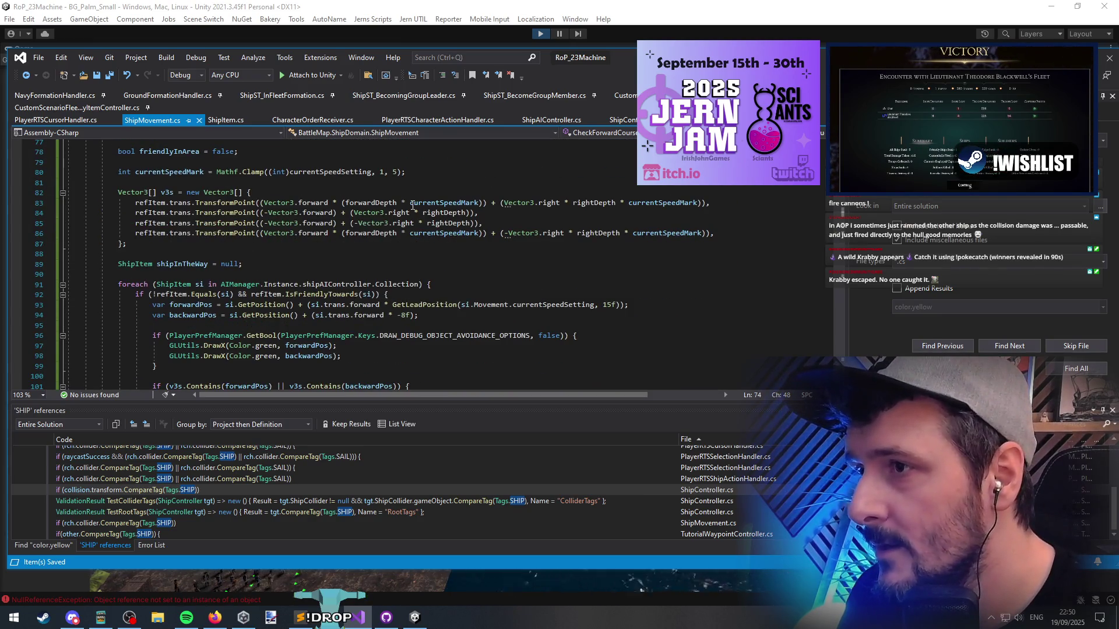
pyautogui.scroll(-6, 352, 290)
pyautogui.tripleClick(458, 287)
pyautogui.hotkey('ctrl', 'c')
# Paste that condition, without its brace, above the course-check call in ShipItem.cs, then return to Unity
pyautogui.click(225, 120)
pyautogui.hotkey('ctrl', 'v')
pyautogui.press('Return')
pyautogui.press('BackSpace')
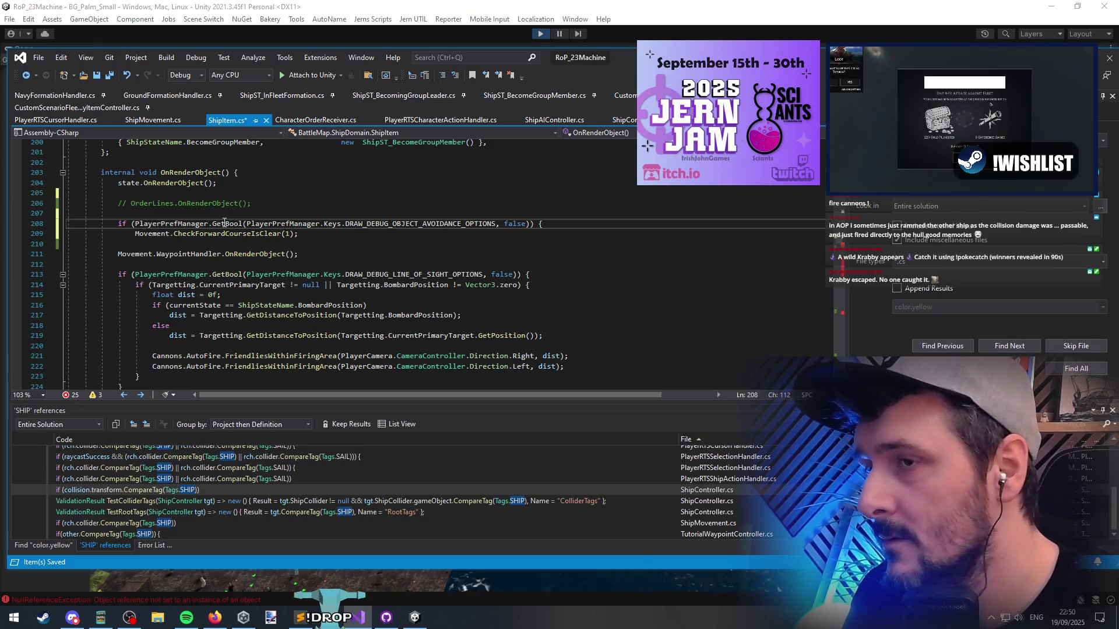
pyautogui.press('BackSpace')
pyautogui.press('BackSpace')
pyautogui.press('Down')
pyautogui.press('Down')
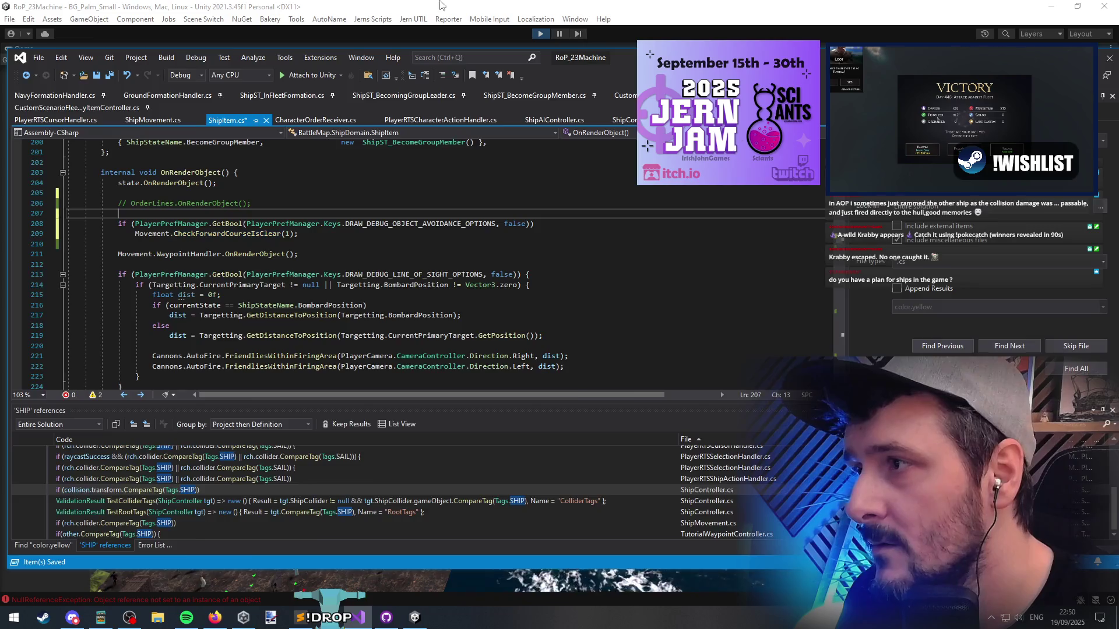
pyautogui.click(551, 45)
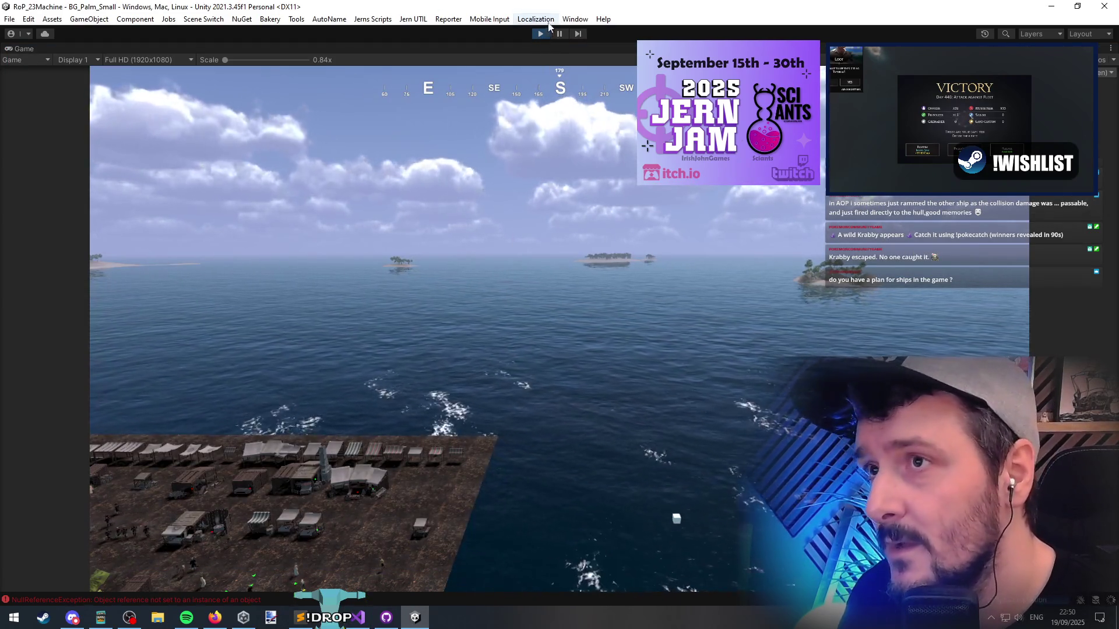
# Enter play mode once the scripts reload, then box-select the group of ships on the sea
pyautogui.click(542, 35)
pyautogui.hotkey('alt', 'Tab')
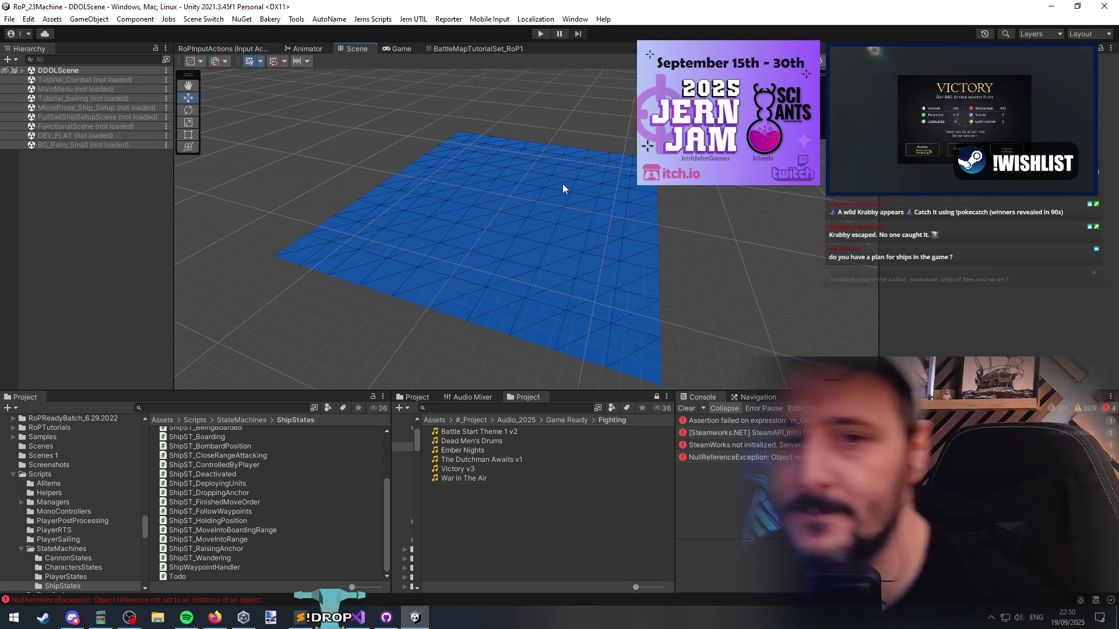
pyautogui.click(540, 33)
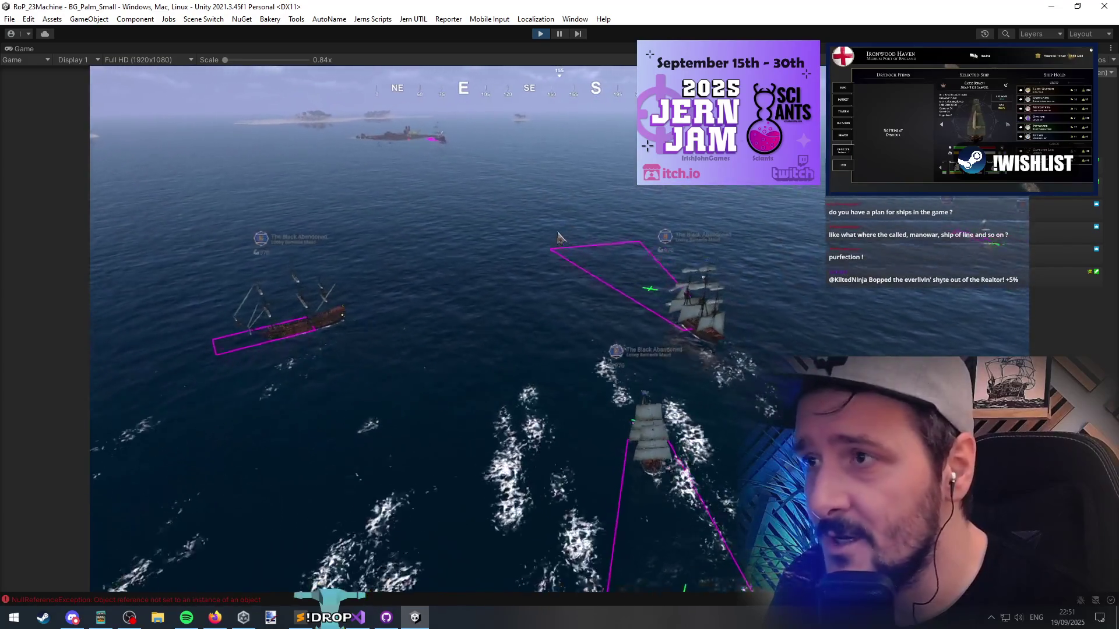
pyautogui.moveTo(483, 217); pyautogui.dragTo(866, 351)
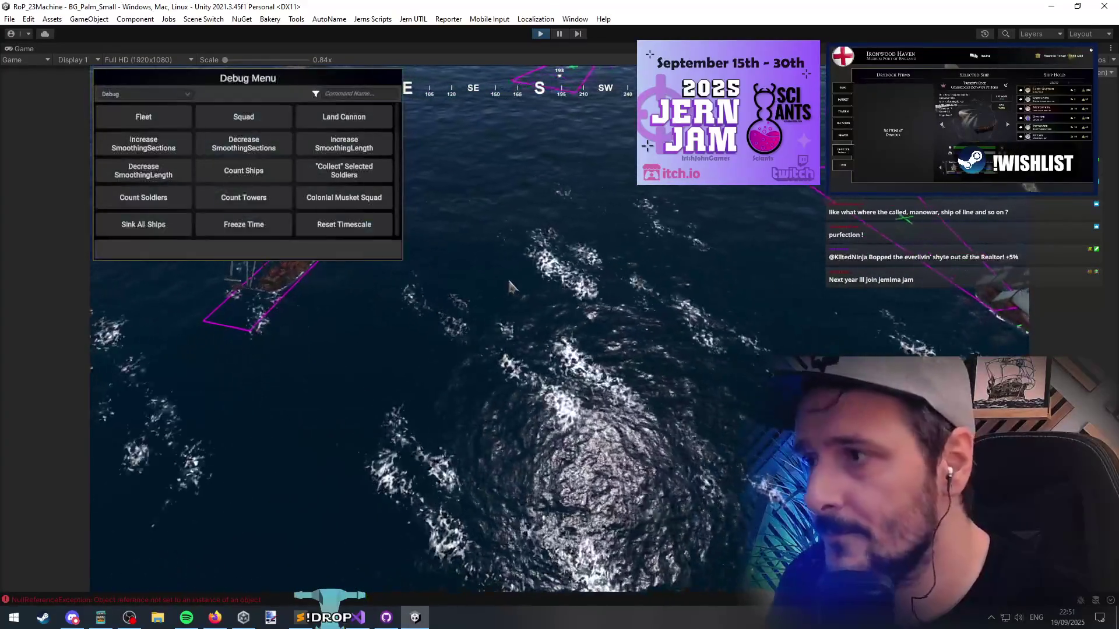
# Send The Black Abandoned to two new sea positions, then return to ShipMovement.cs in Visual Studio
pyautogui.click(355, 621)
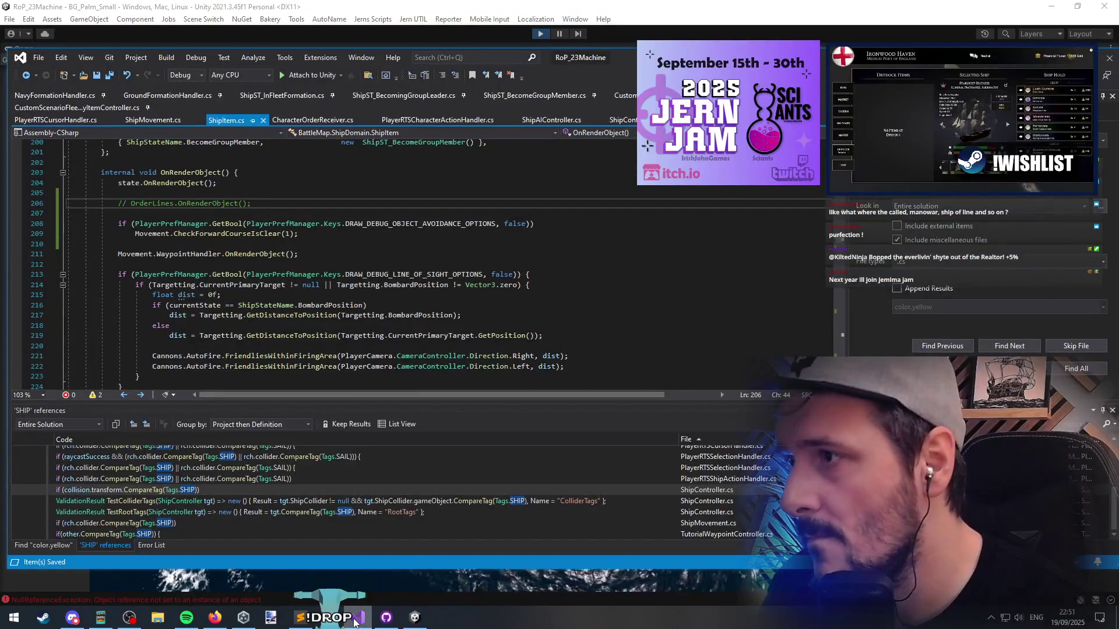
pyautogui.click(355, 621)
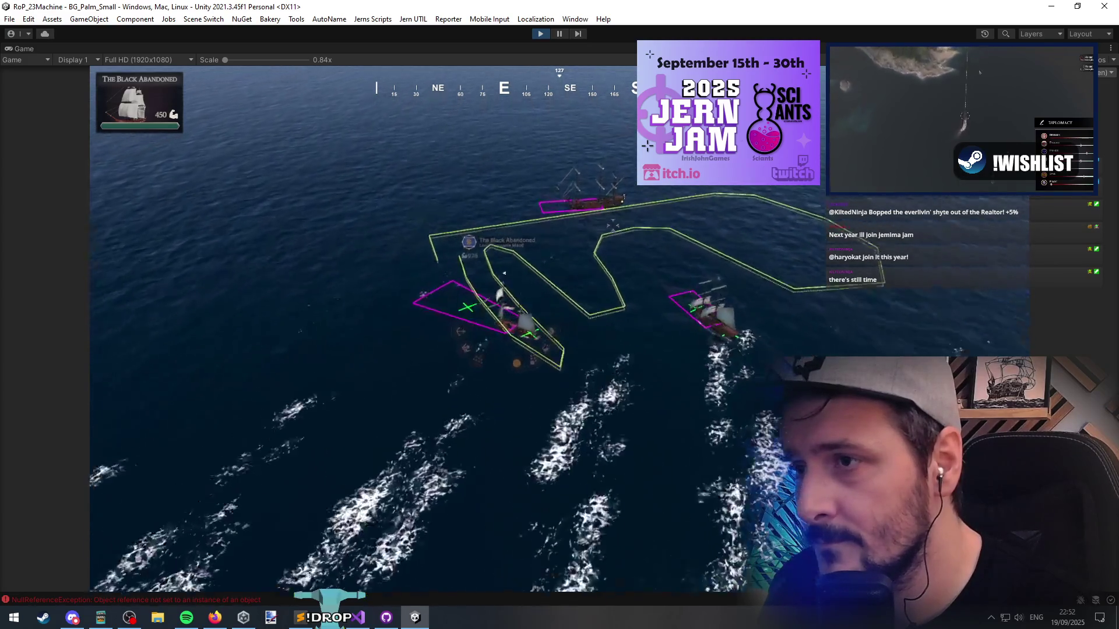
pyautogui.scroll(3, 362, 326)
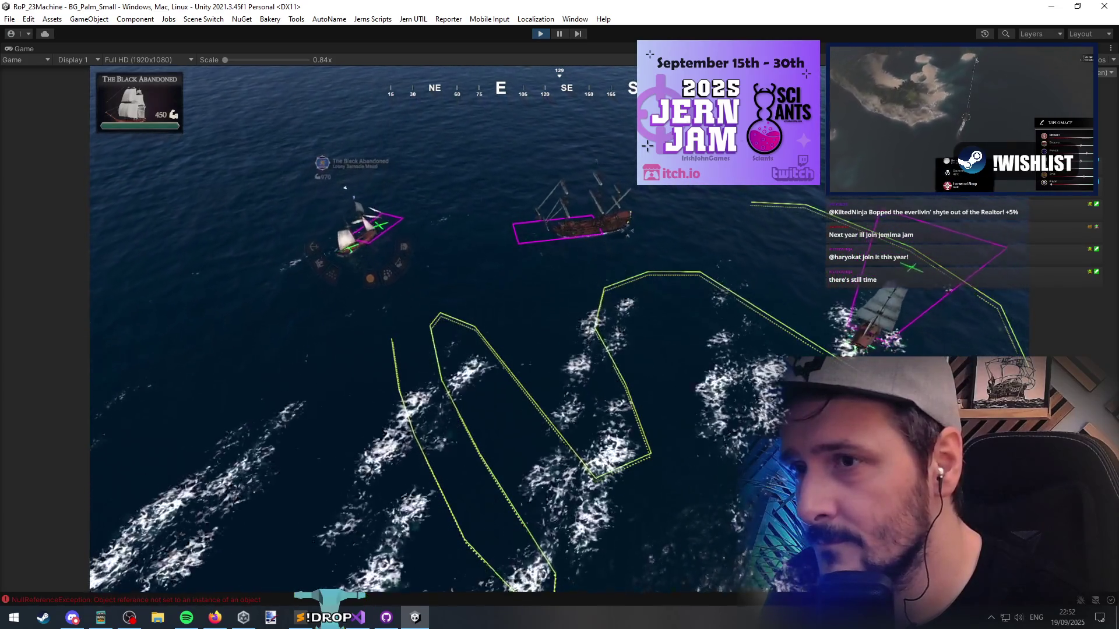
pyautogui.rightClick(242, 369)
pyautogui.rightClick(323, 175)
pyautogui.rightClick(324, 151)
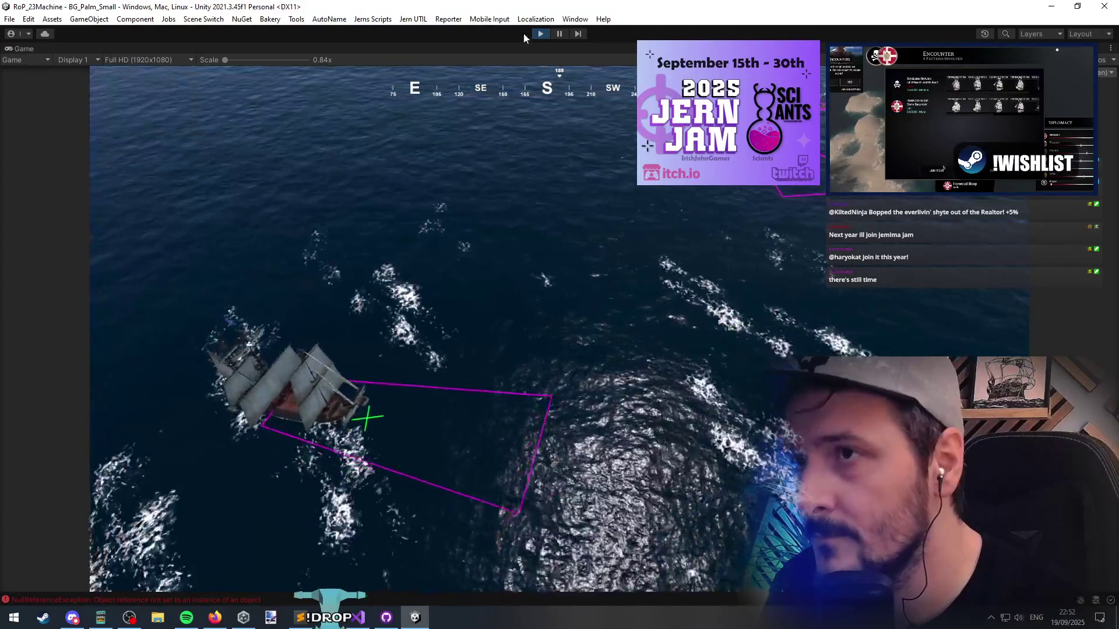
pyautogui.click(343, 625)
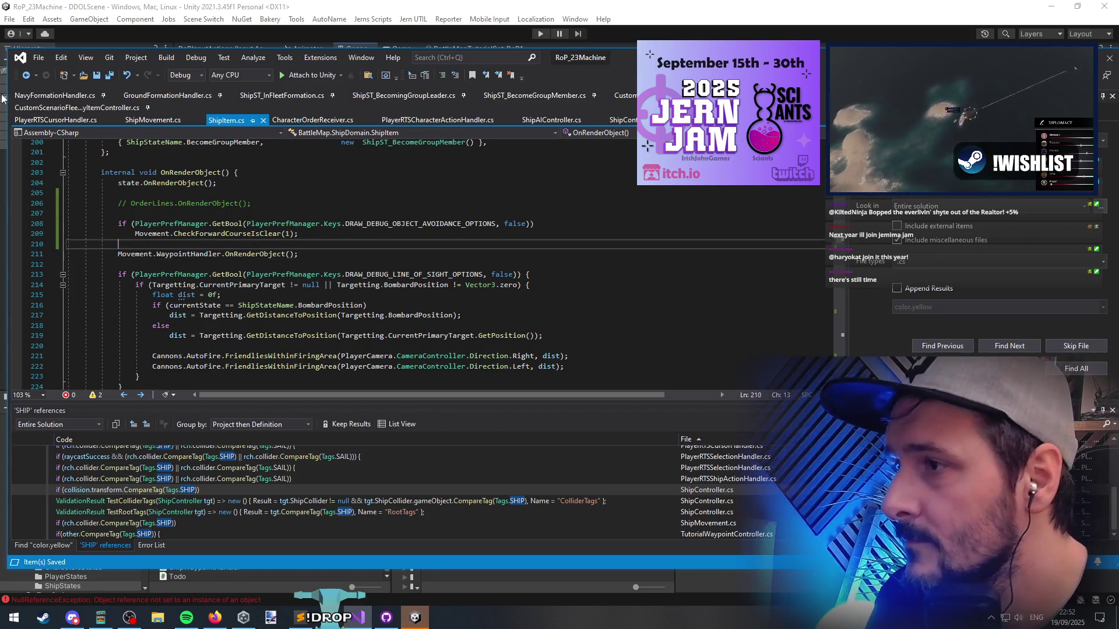
pyautogui.click(26, 76)
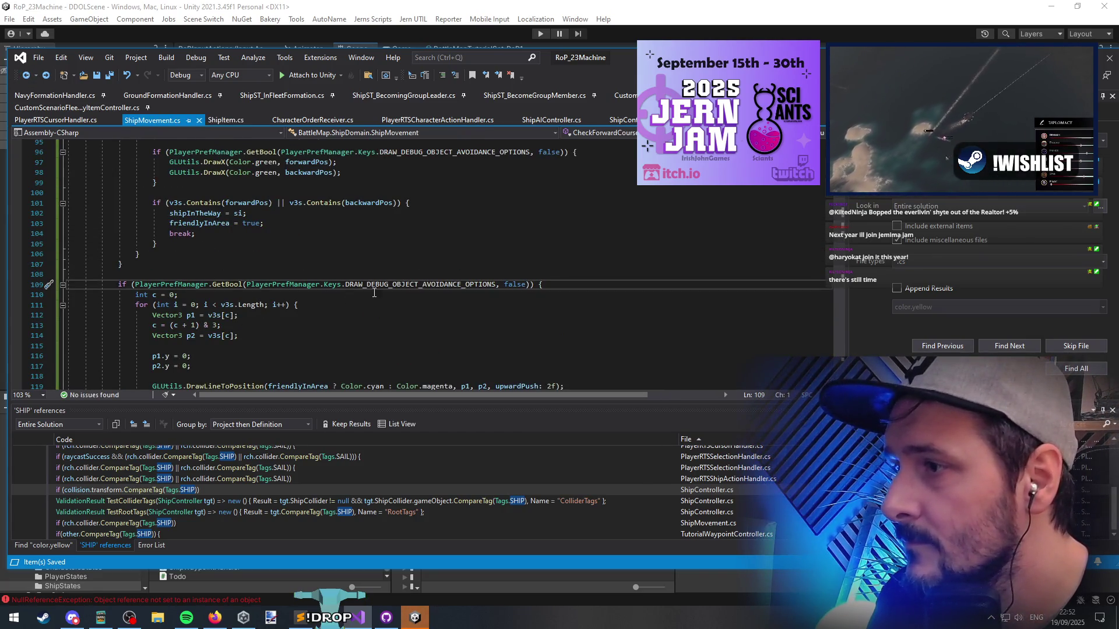
# Navigate back to ShipItem.cs's course check and into the CheckForwardCourseIsClear definition
pyautogui.scroll(-2, 152, 233)
pyautogui.click(139, 336)
pyautogui.click(27, 77)
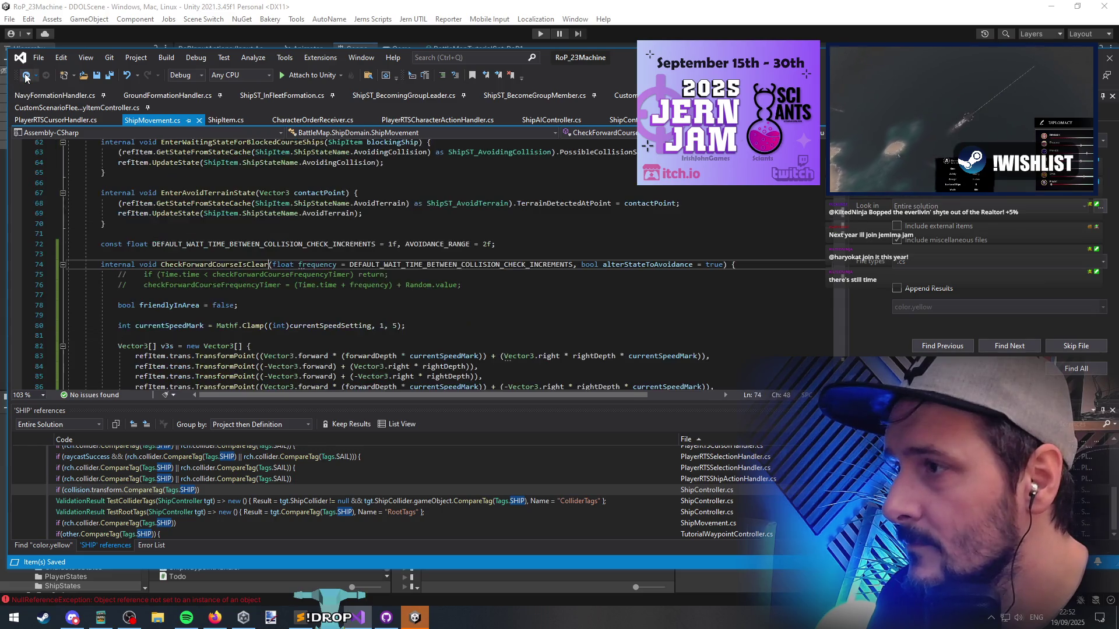
pyautogui.scroll(-2, 268, 251)
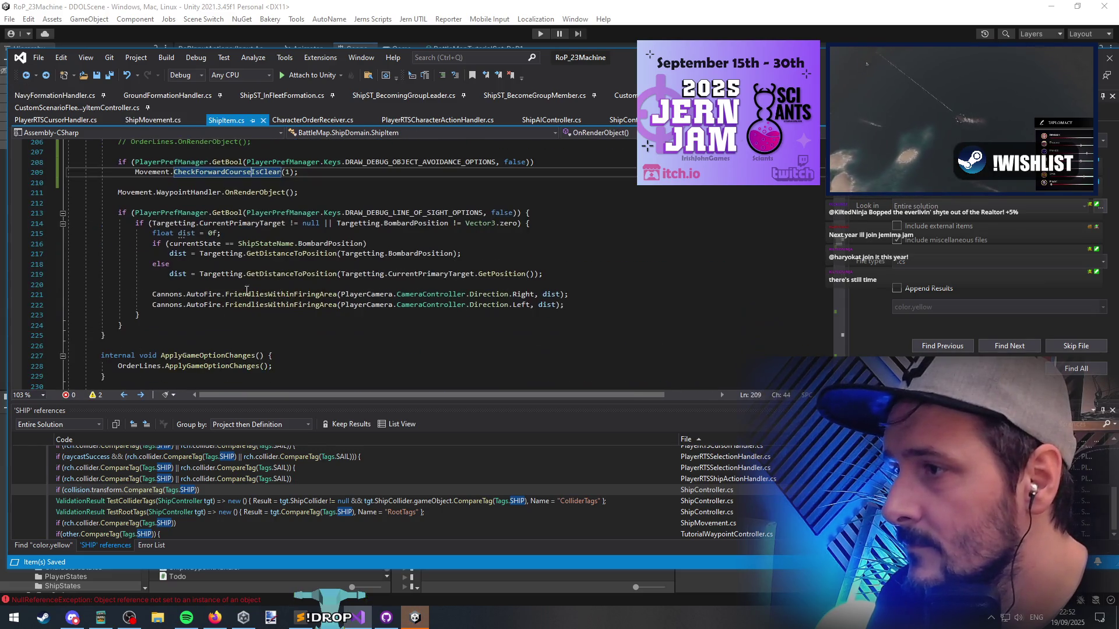
pyautogui.click(272, 257)
pyautogui.click(278, 200)
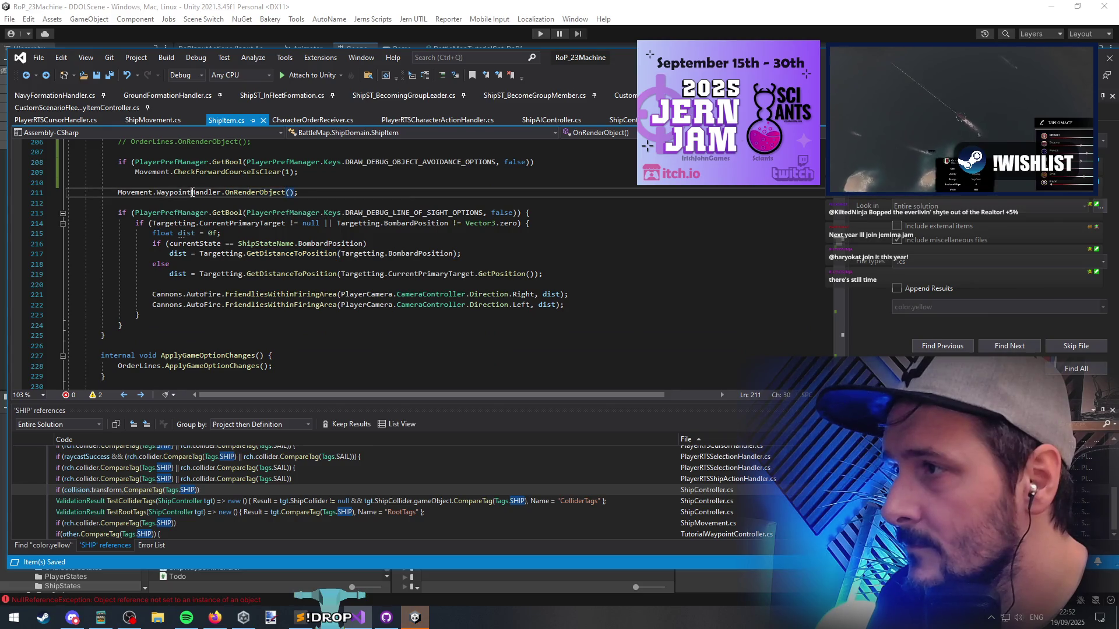
pyautogui.scroll(6, 278, 197)
pyautogui.keyDown('ctrl'); pyautogui.click(221, 356); pyautogui.keyUp('ctrl')
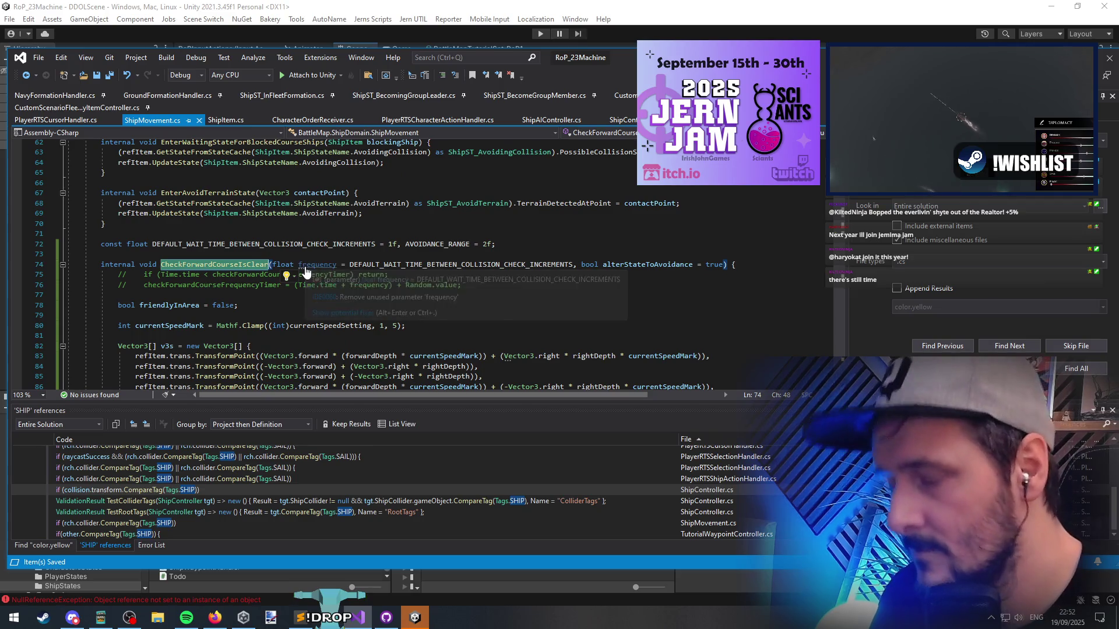
# Search ShipMovement.cs for the debug-option condition and look at the PlayerPrefManager class
pyautogui.hotkey('ctrl', 'Home')
pyautogui.press('F3')
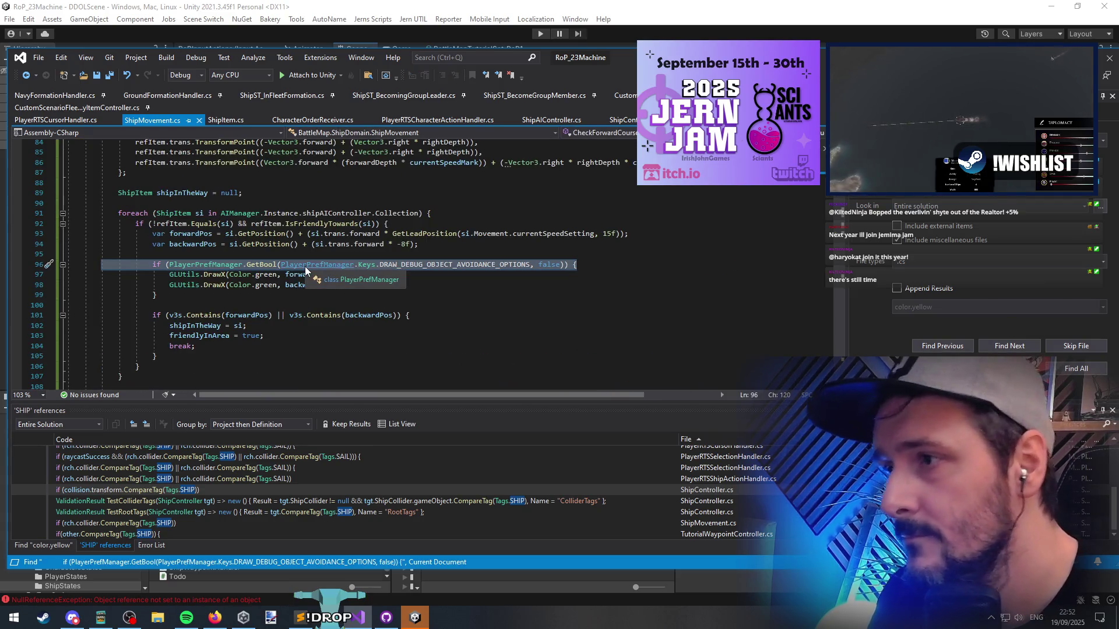
pyautogui.keyDown('ctrl'); pyautogui.click(306, 267); pyautogui.keyUp('ctrl')
pyautogui.click(364, 267)
pyautogui.hotkey('ctrl', '-')
pyautogui.click(355, 299)
pyautogui.scroll(20, 355, 299)
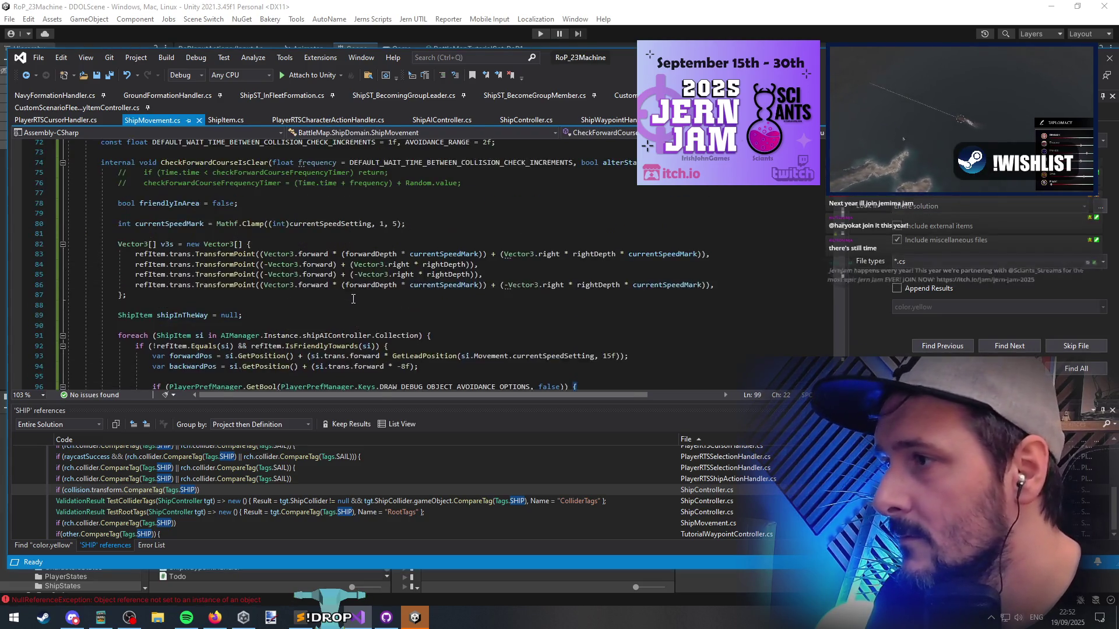
# Follow WaypointHandler.OnRenderObject to DrawPath and the RemainingWaypoints declaration in ShipWaypointHandler.cs
pyautogui.hotkey('ctrl', 'Tab')
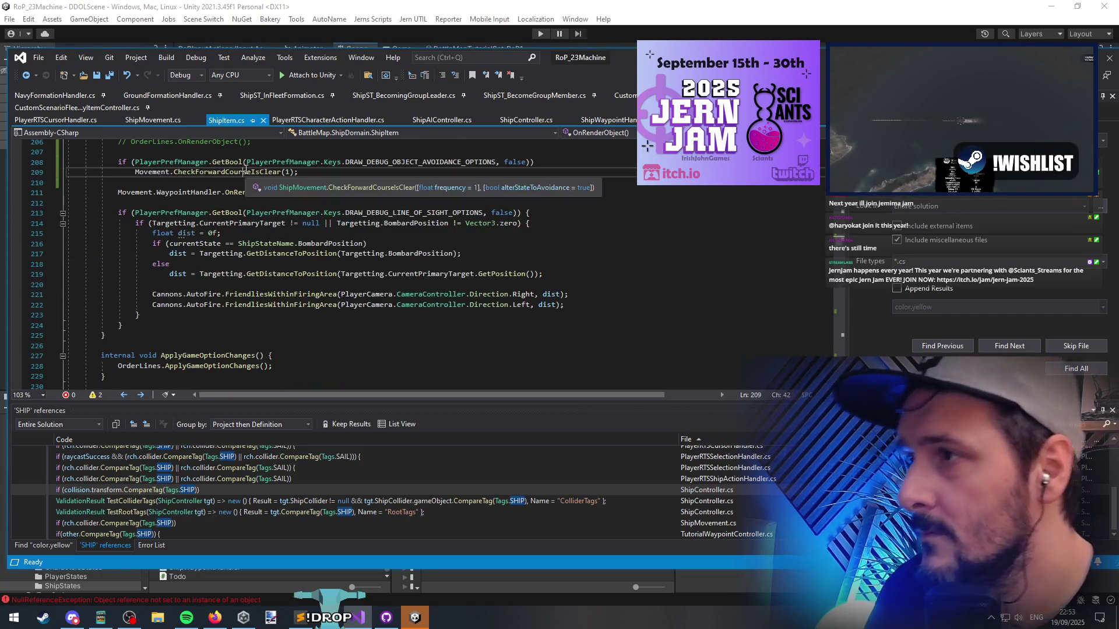
pyautogui.keyDown('ctrl'); pyautogui.click(251, 192); pyautogui.keyUp('ctrl')
pyautogui.scroll(-1, 259, 309)
pyautogui.click(187, 254)
pyautogui.scroll(-4, 230, 344)
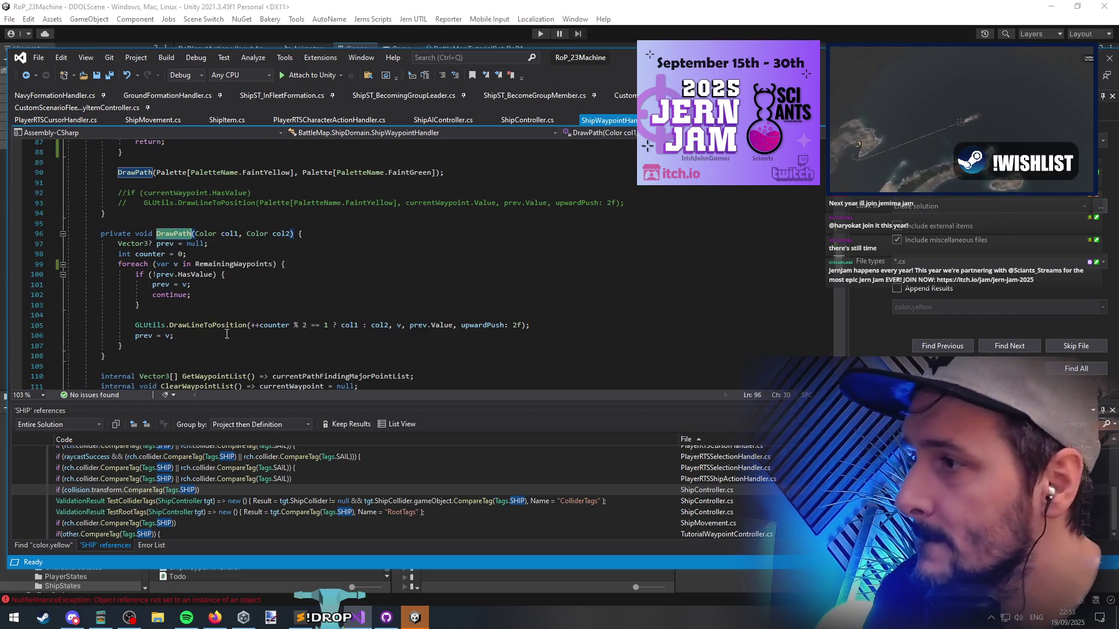
pyautogui.keyDown('ctrl'); pyautogui.click(227, 266); pyautogui.keyUp('ctrl')
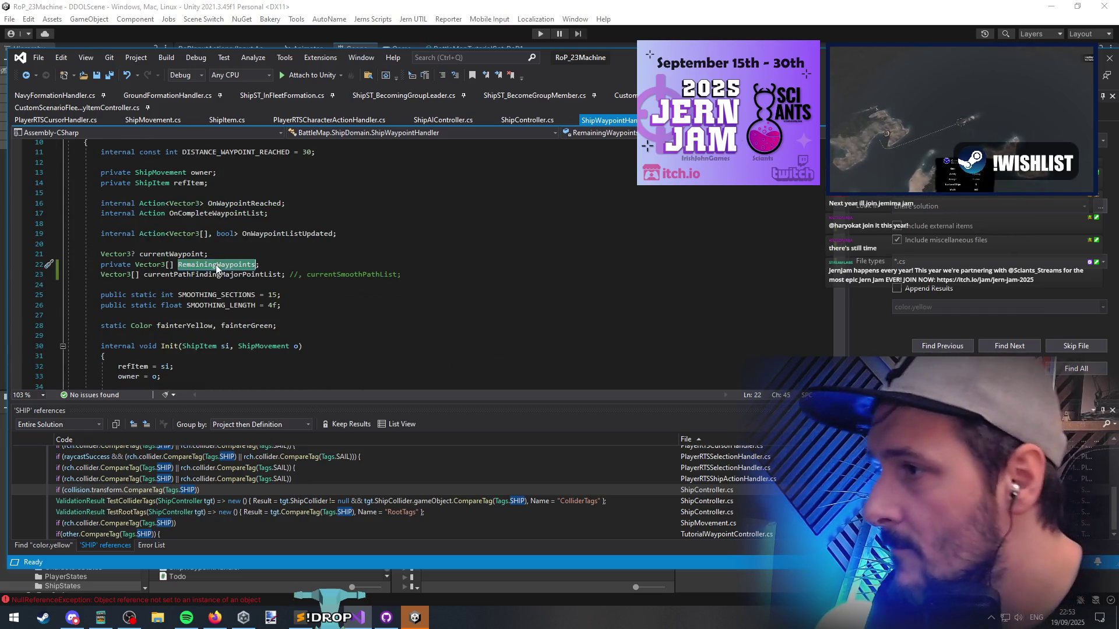
# Remove the extra space after the equals sign in the line 69 waypoint assignment
pyautogui.hotkey('ctrl', 'F3')
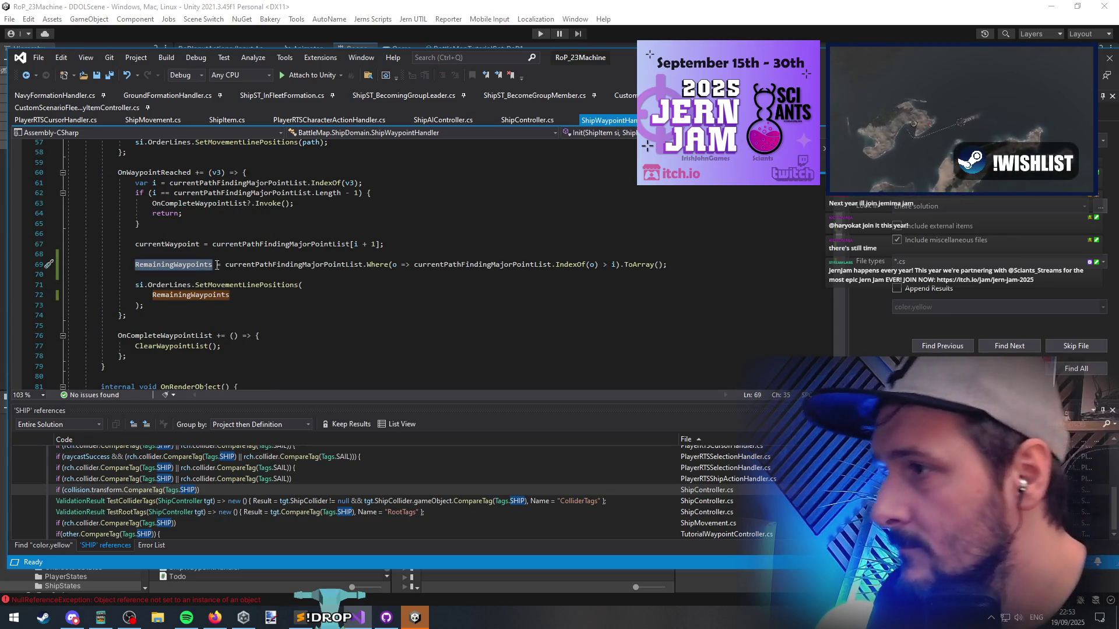
pyautogui.click(361, 264)
pyautogui.hotkey('ctrl', 'Left')
pyautogui.press('Left')
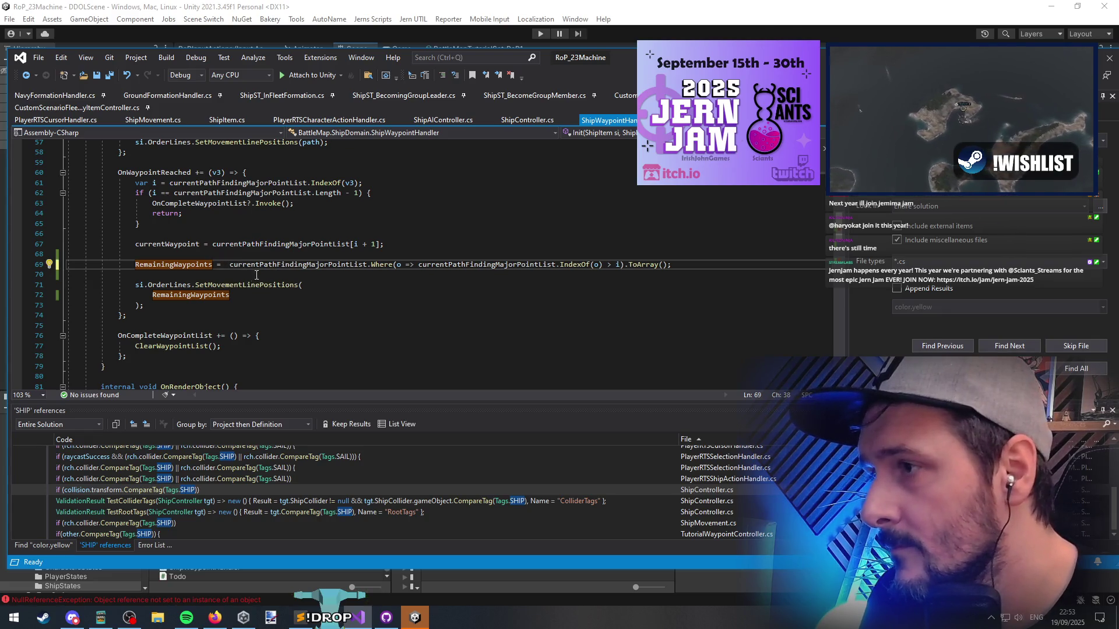
pyautogui.press('Delete')
pyautogui.click(264, 274)
# Add RemainingWaypoints.Prepend(refItem.GetPosition()); in OnWaypointReached and save the script
pyautogui.write('points.Prepend')
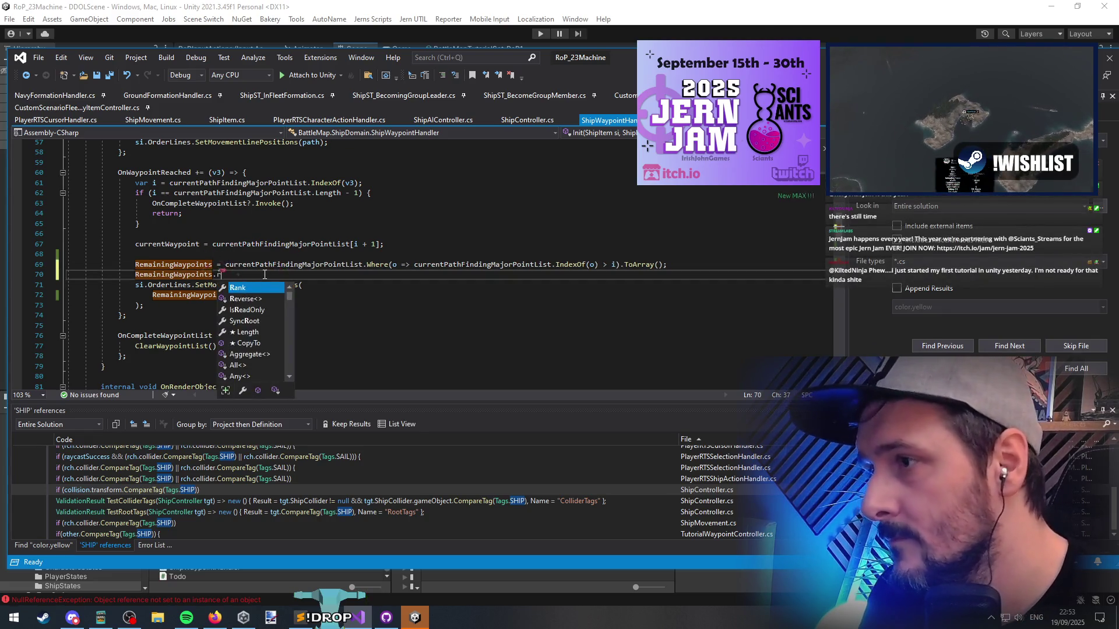
pyautogui.write('(')
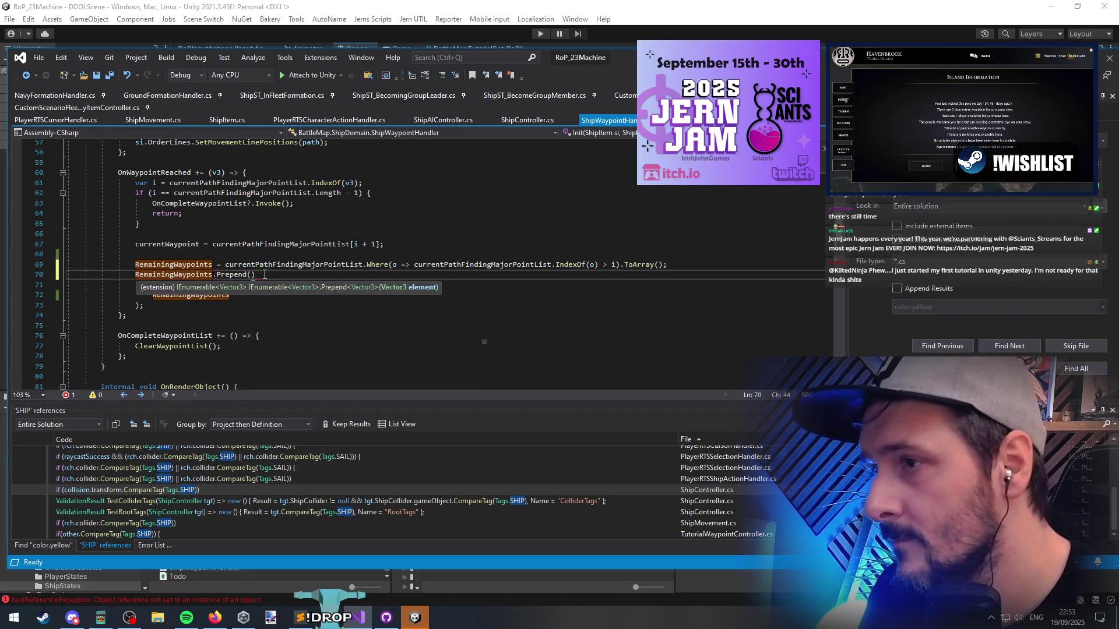
pyautogui.write('owner.trans')
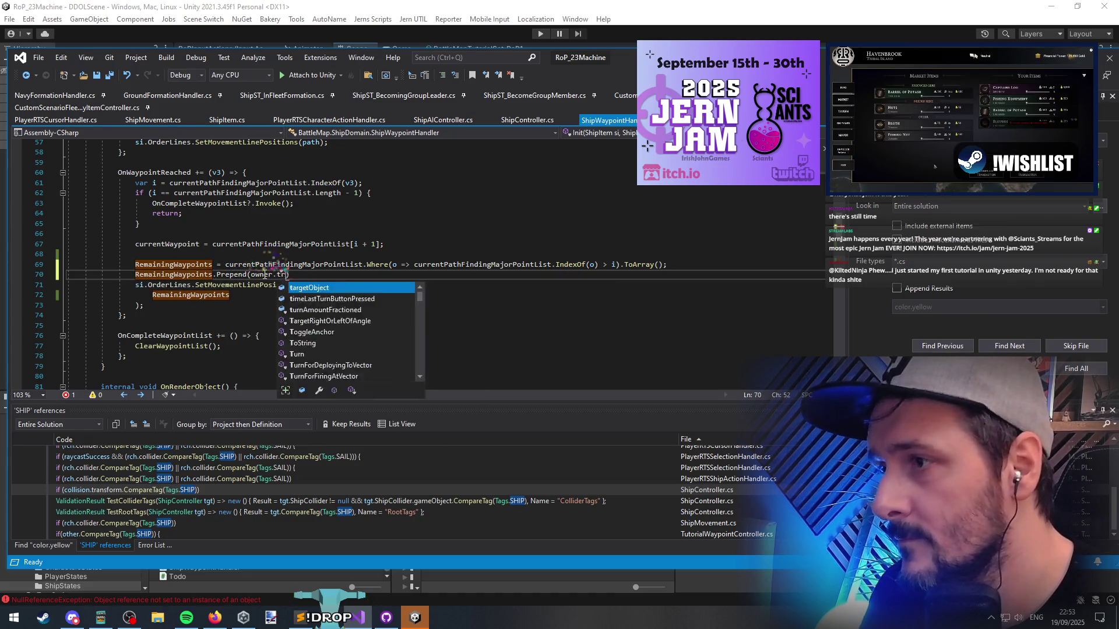
pyautogui.press('Return')
pyautogui.press('BackSpace')
pyautogui.press('Up')
pyautogui.press('End')
pyautogui.press('BackSpace')
pyautogui.press('BackSpace')
pyautogui.press('BackSpace')
pyautogui.write('refItem')
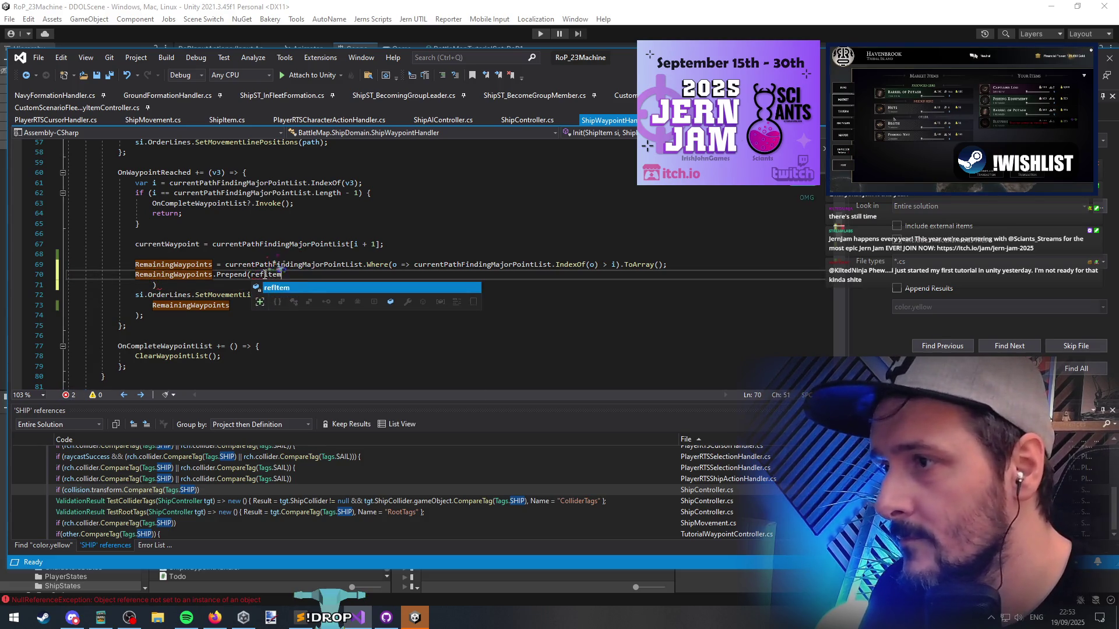
pyautogui.write('.GetPosition(')
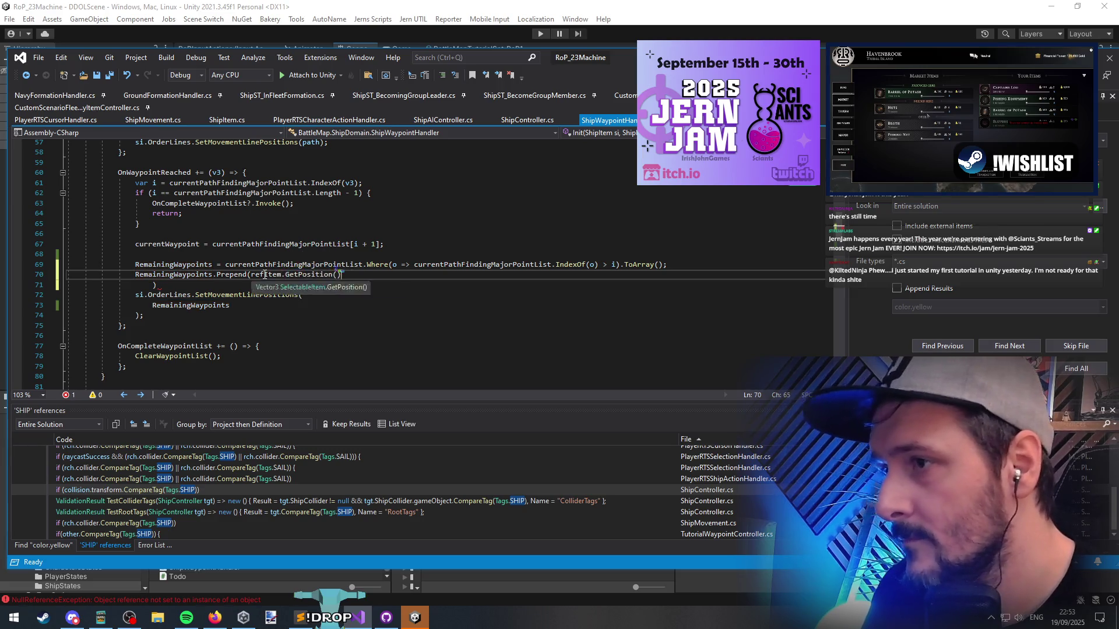
pyautogui.write('));')
pyautogui.press('Down')
pyautogui.press('BackSpace')
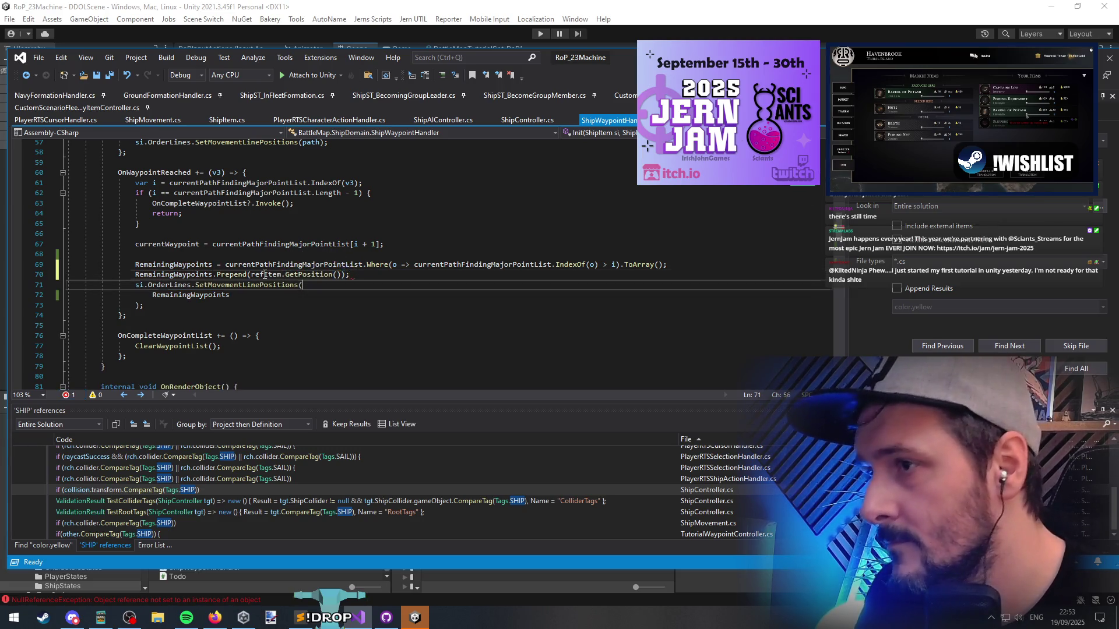
pyautogui.hotkey('ctrl', 's')
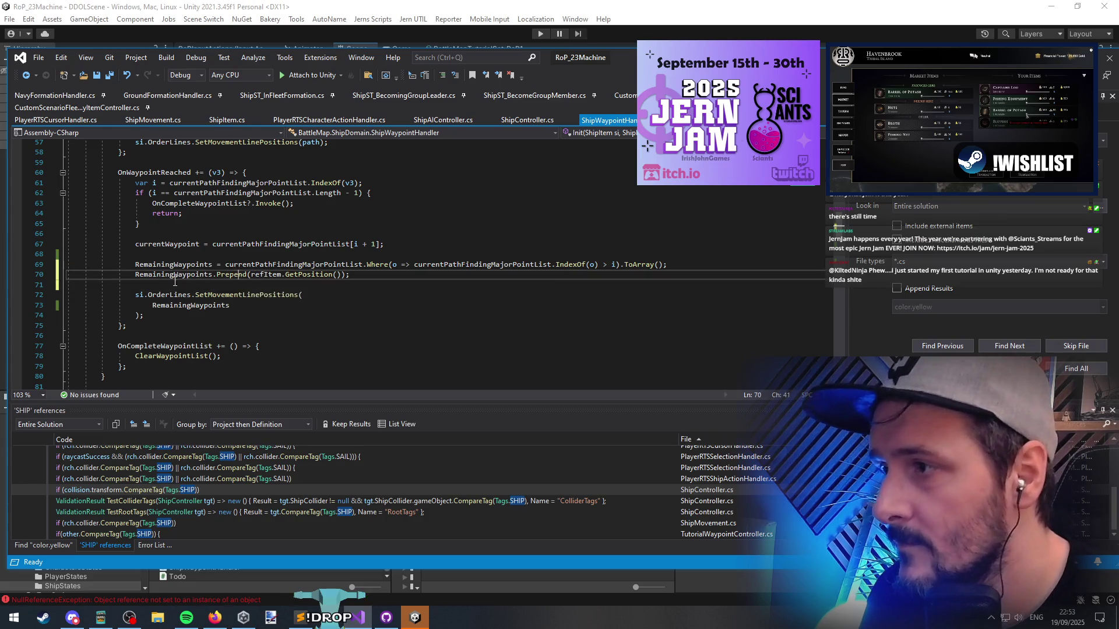
pyautogui.press('Up')
pyautogui.press('Up')
pyautogui.press('Up')
# Select the two RemainingWaypoints lines from OnWaypointReached for copying
pyautogui.click(147, 172)
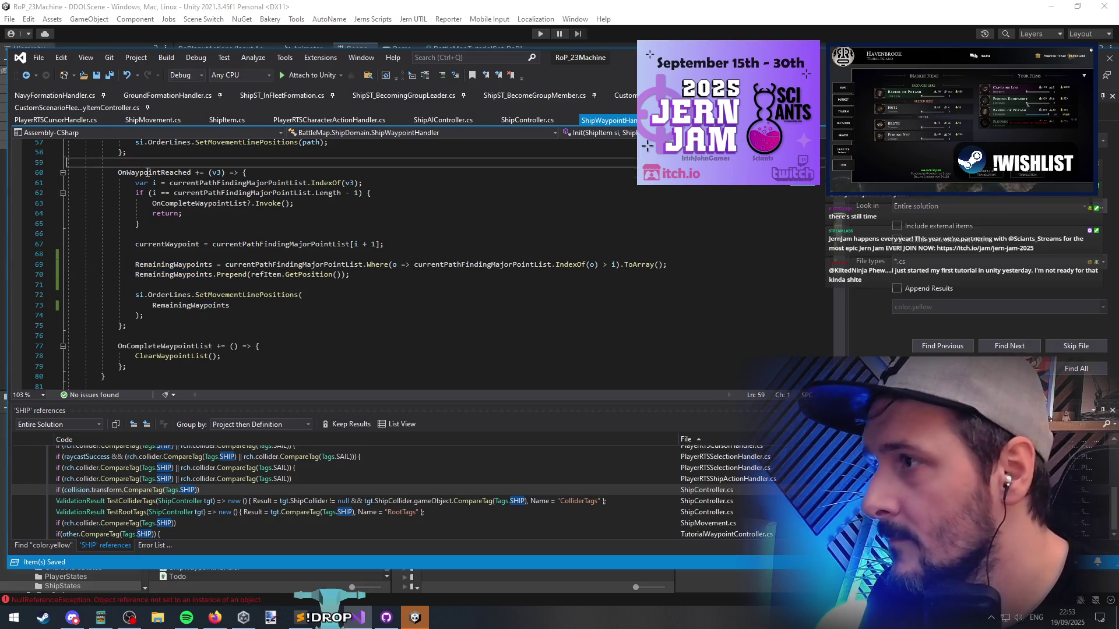
pyautogui.tripleClick(177, 276)
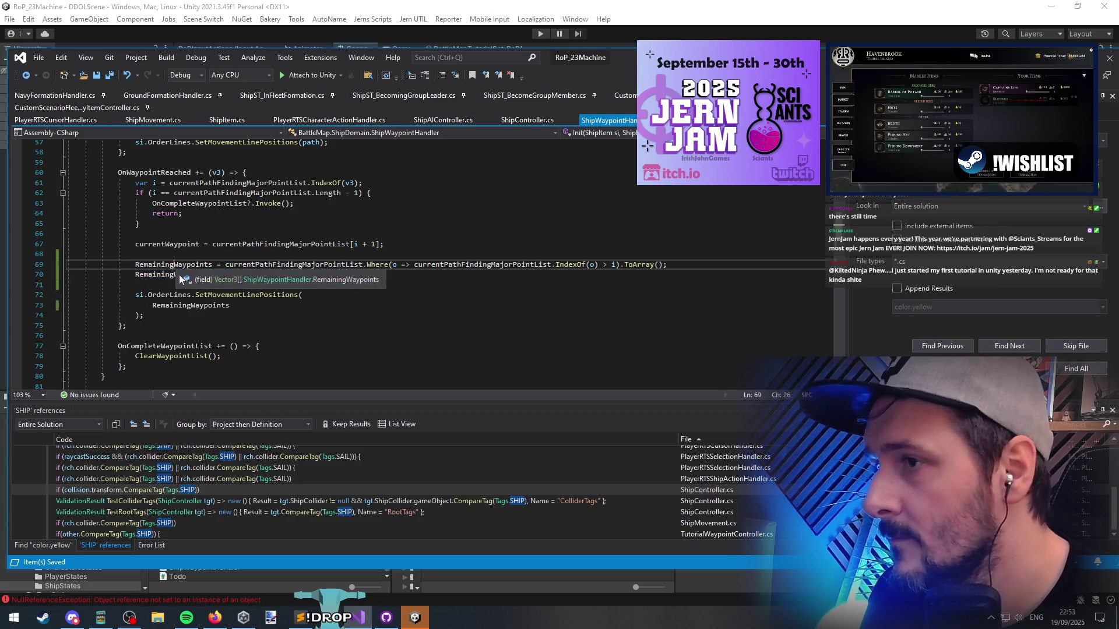
pyautogui.doubleClick(174, 265)
pyautogui.scroll(10, 163, 237)
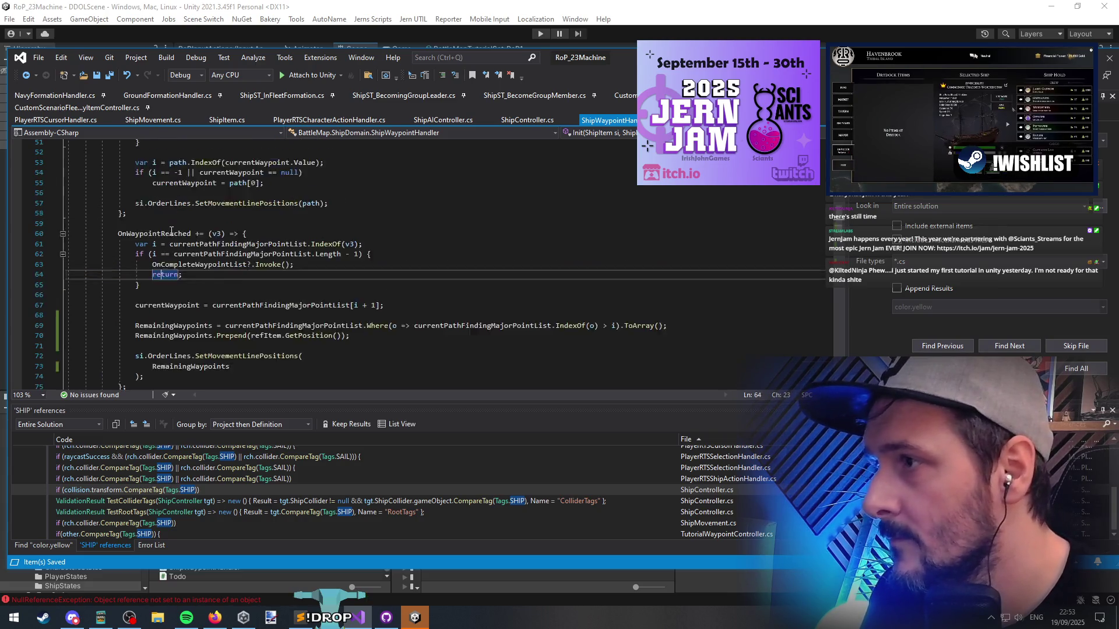
pyautogui.click(165, 275)
pyautogui.scroll(-10, 166, 274)
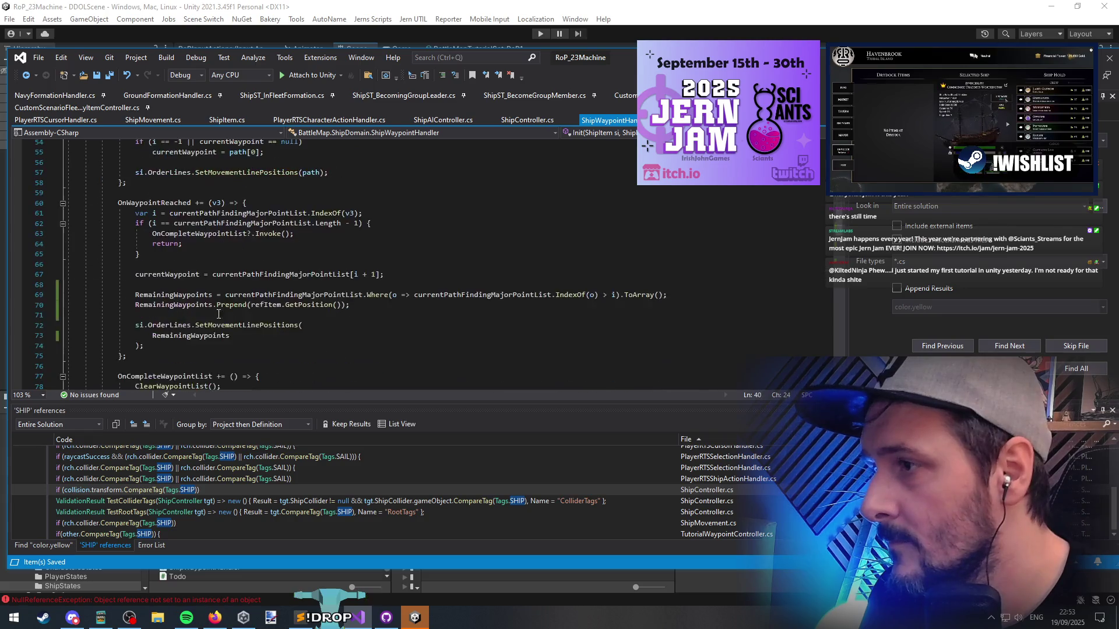
pyautogui.click(282, 257)
pyautogui.hotkey('shift', 'Down')
pyautogui.hotkey('shift', 'Down')
pyautogui.hotkey('shift', 'Down')
pyautogui.hotkey('ctrl', 'c')
# Paste the two RemainingWaypoints lines into OnWaypointListUpdated and remove the extra blank line
pyautogui.scroll(8, 282, 257)
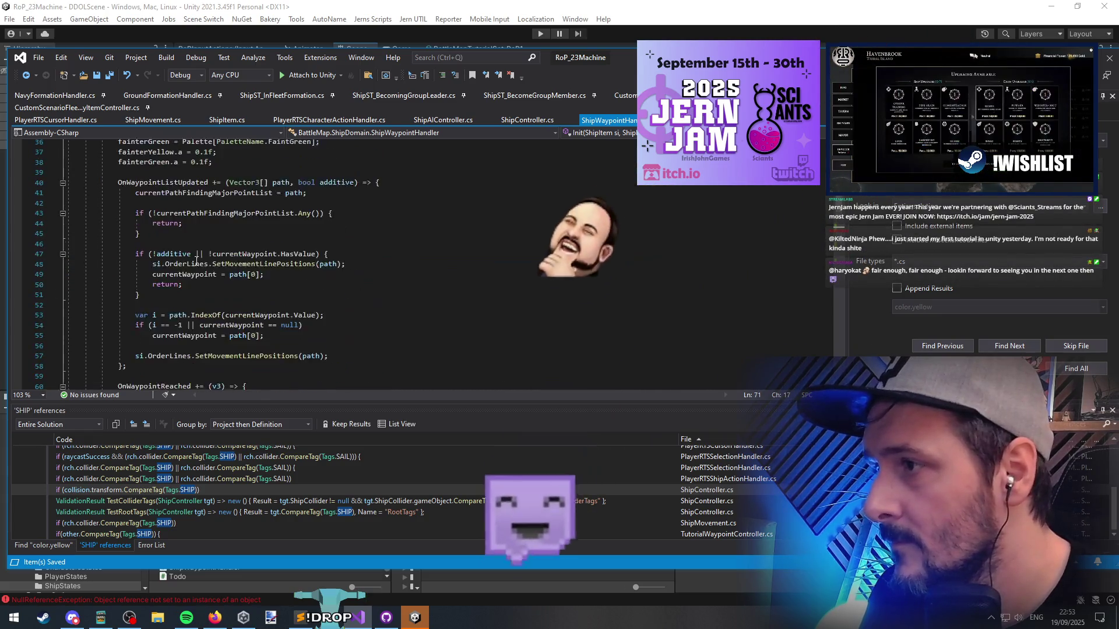
pyautogui.click(156, 213)
pyautogui.scroll(-2, 348, 279)
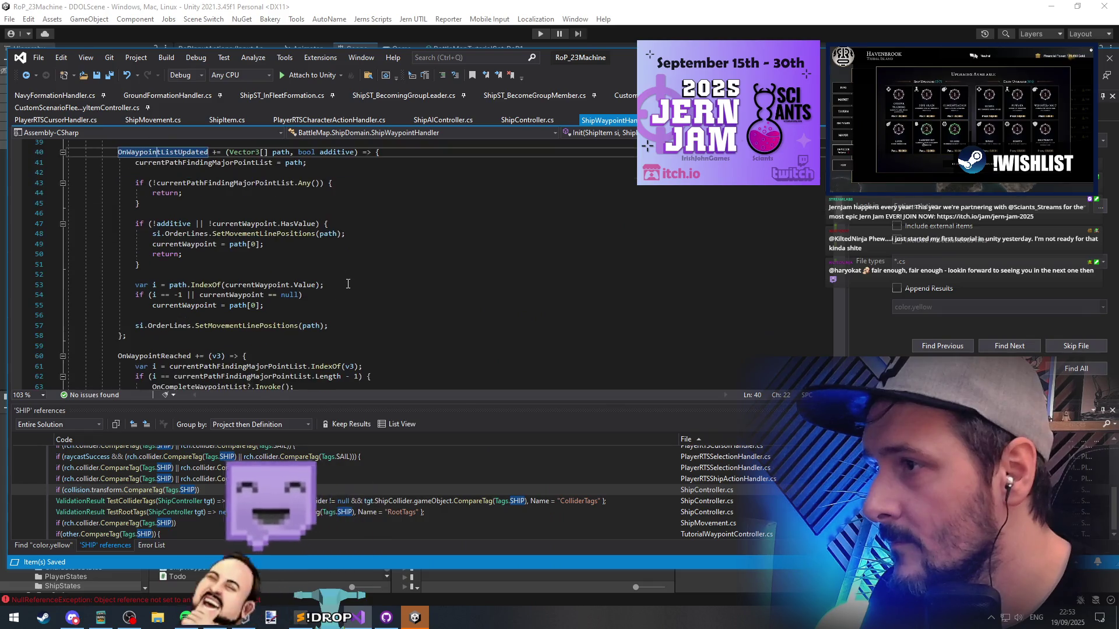
pyautogui.click(334, 319)
pyautogui.hotkey('ctrl', 'v')
pyautogui.click(226, 324)
pyautogui.press('BackSpace')
# Drop the Where filter from the currentPathFindingMajorPointList assignment and switch to Unity
pyautogui.click(174, 353)
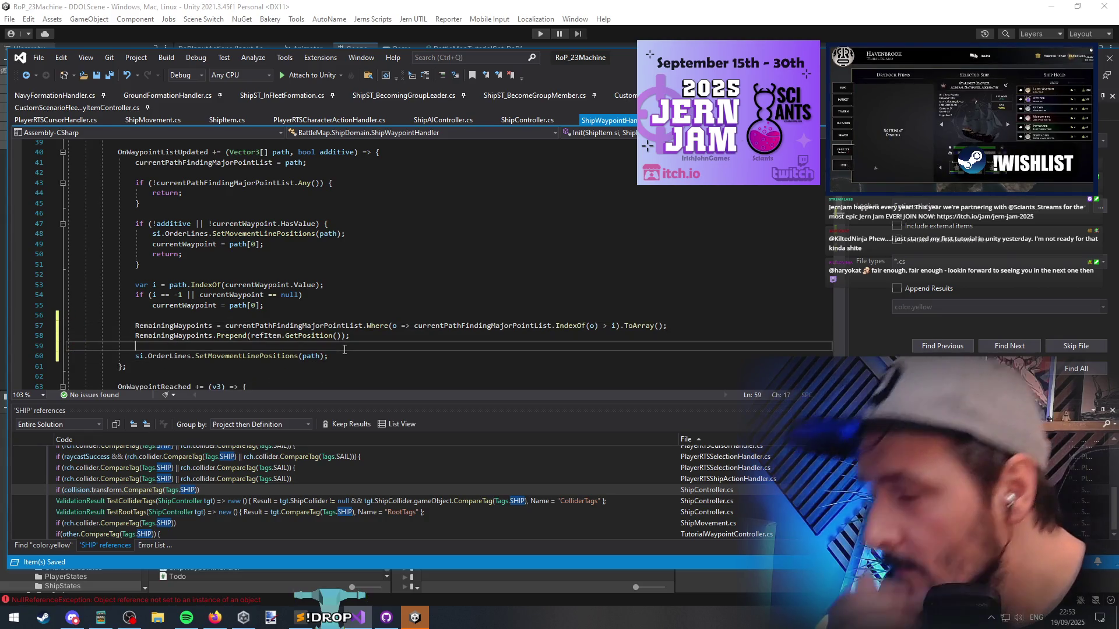
pyautogui.click(322, 318)
pyautogui.click(322, 325)
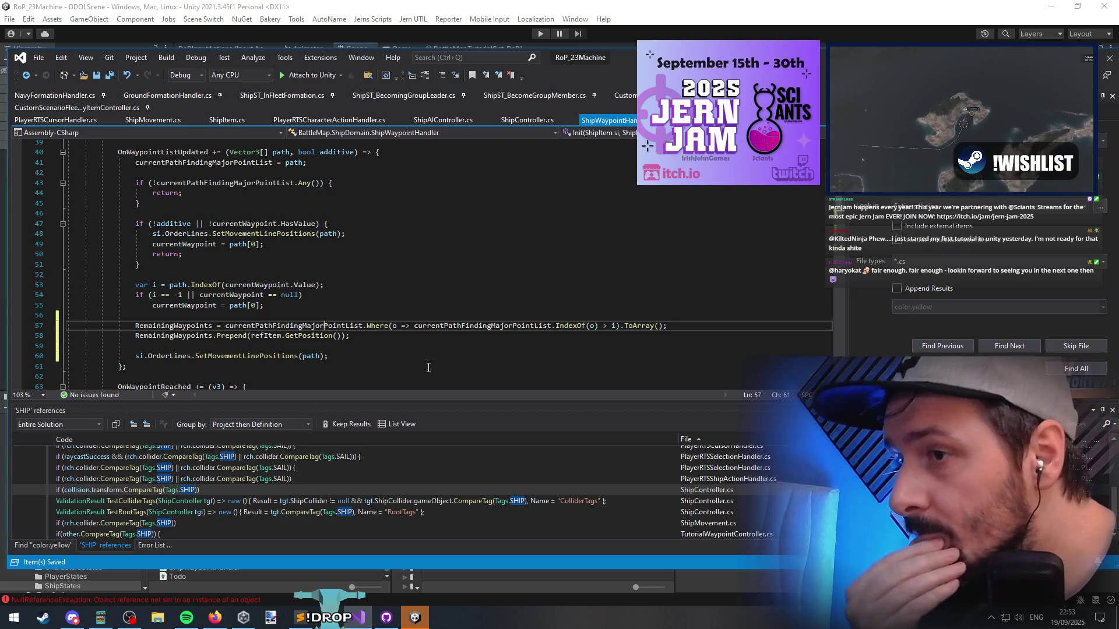
pyautogui.click(226, 326)
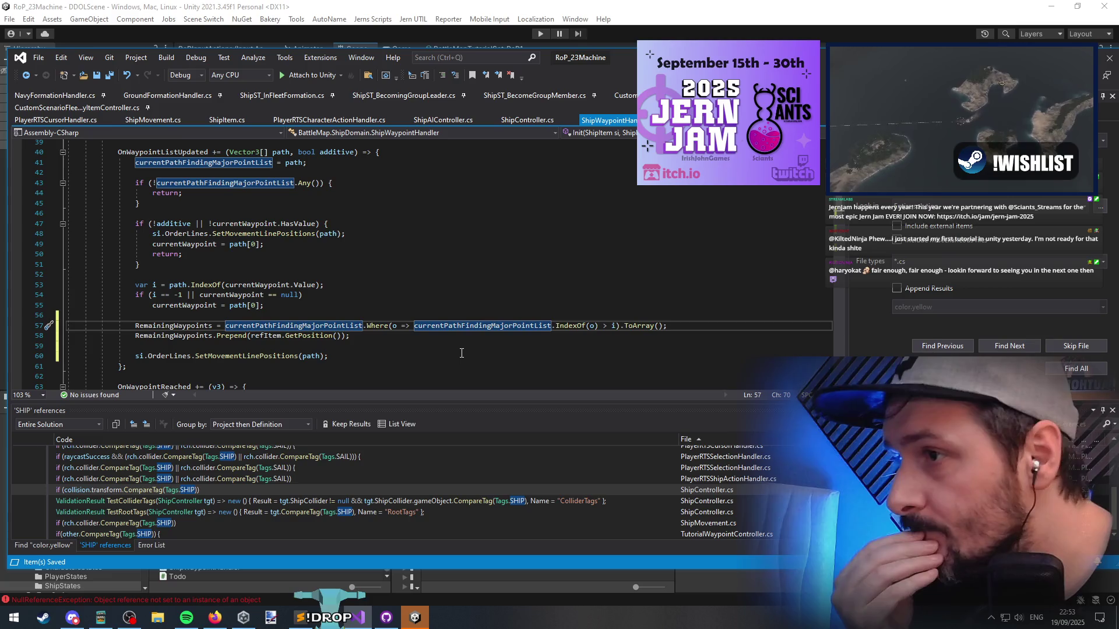
pyautogui.hotkey('shift', 'End')
pyautogui.write(';')
pyautogui.press('Down')
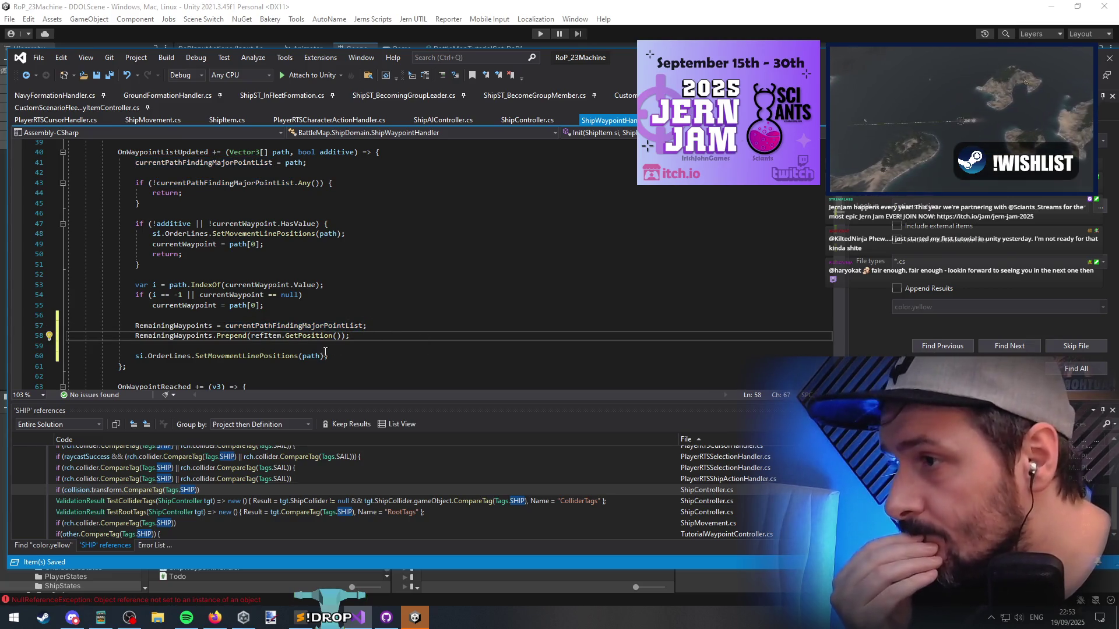
pyautogui.click(236, 344)
pyautogui.click(221, 315)
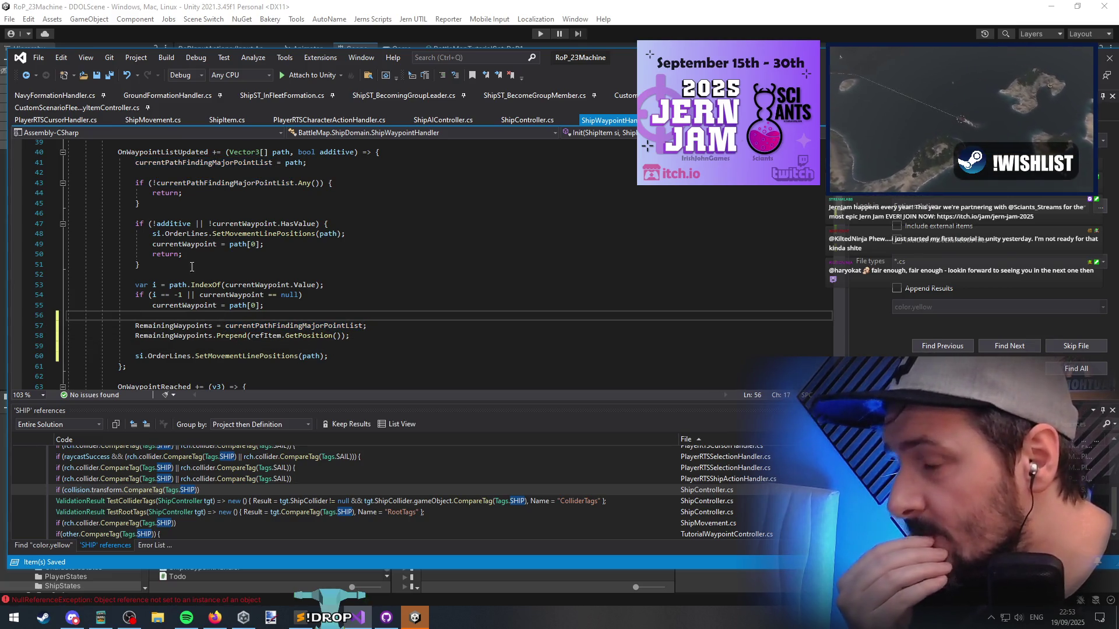
pyautogui.click(246, 5)
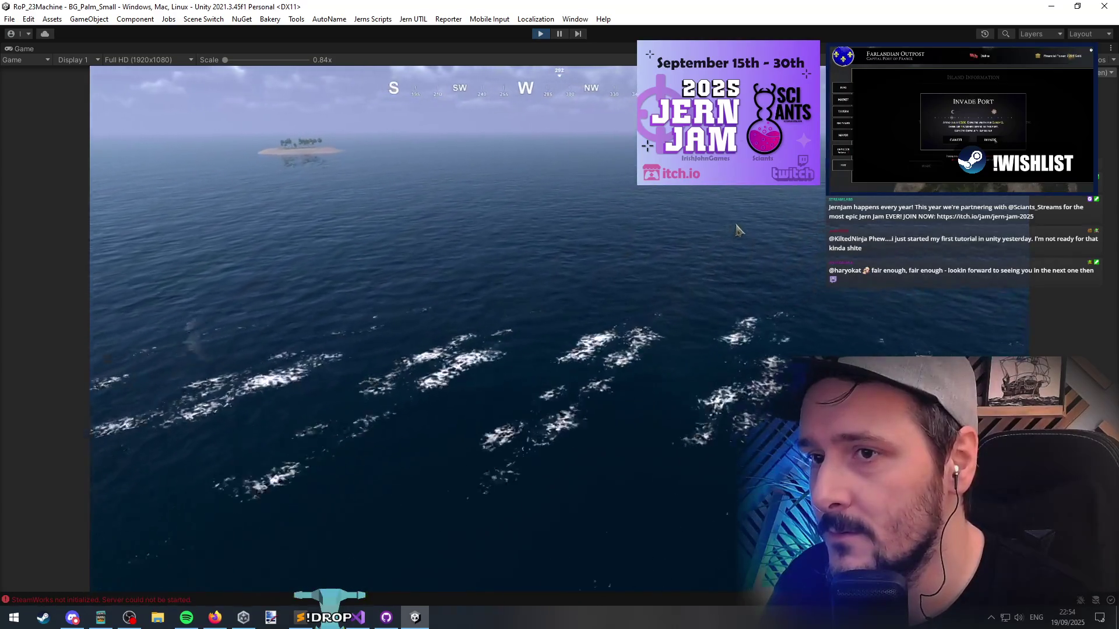
# Spawn 5 Ship_80GunShipOfTheLine for the Player Faction from the Debug Menu onto the water
pyautogui.press('`')
pyautogui.click(239, 250)
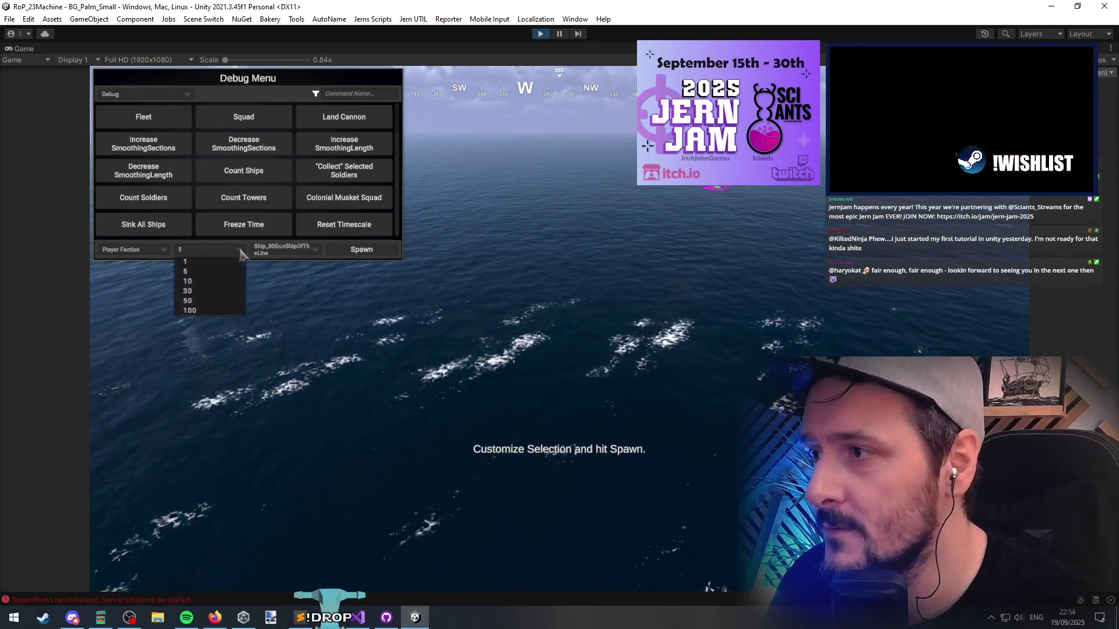
pyautogui.click(134, 250)
pyautogui.click(315, 250)
pyautogui.scroll(-3, 320, 280)
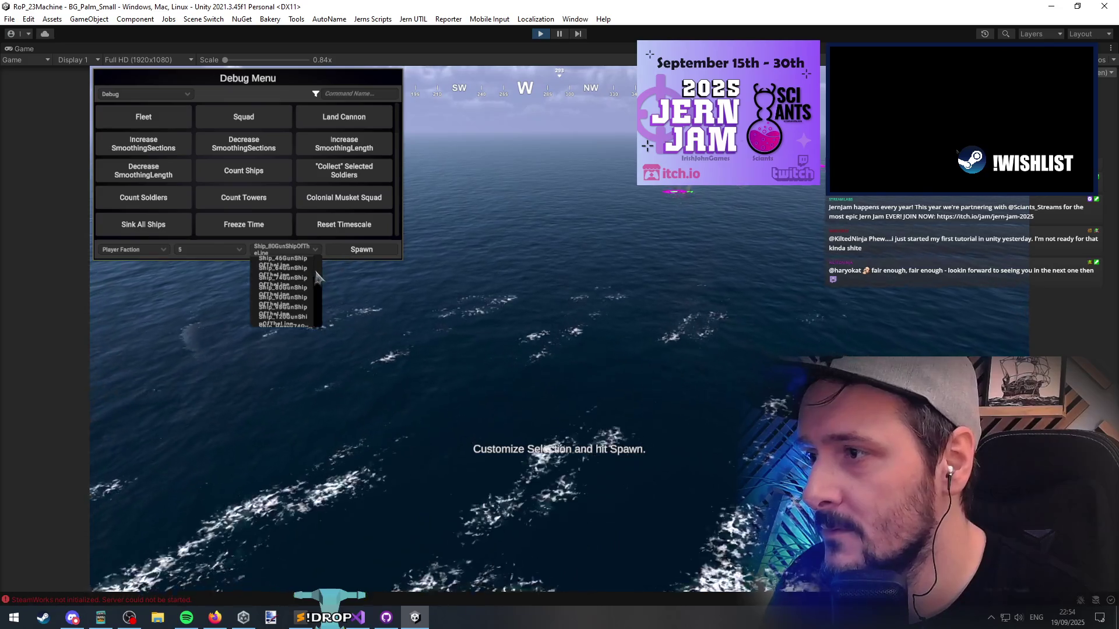
pyautogui.scroll(-1, 324, 307)
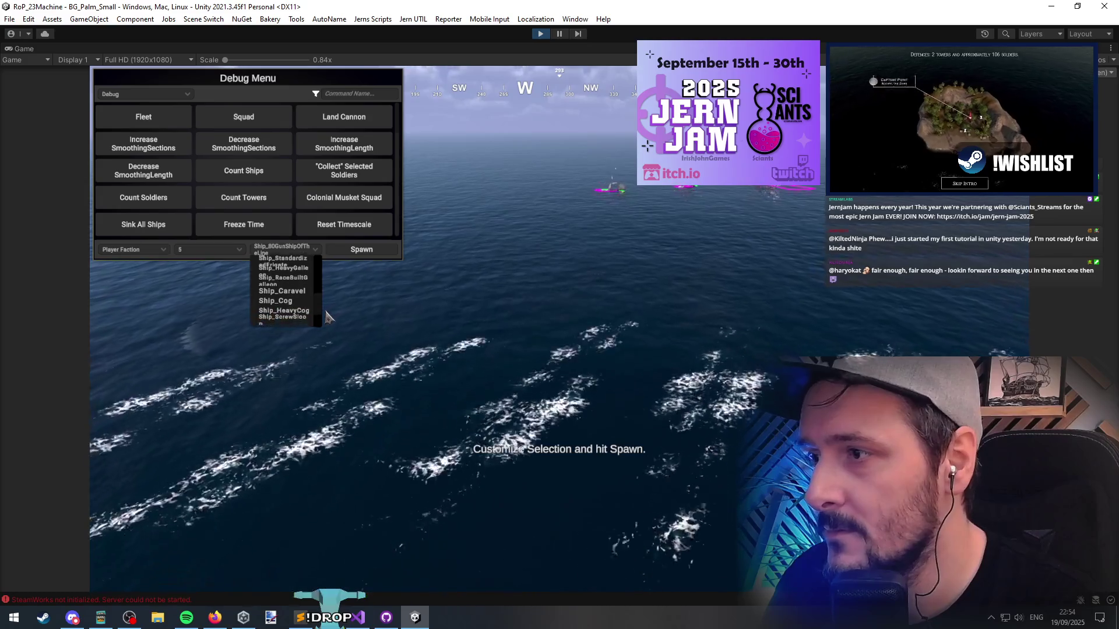
pyautogui.scroll(-5, 326, 320)
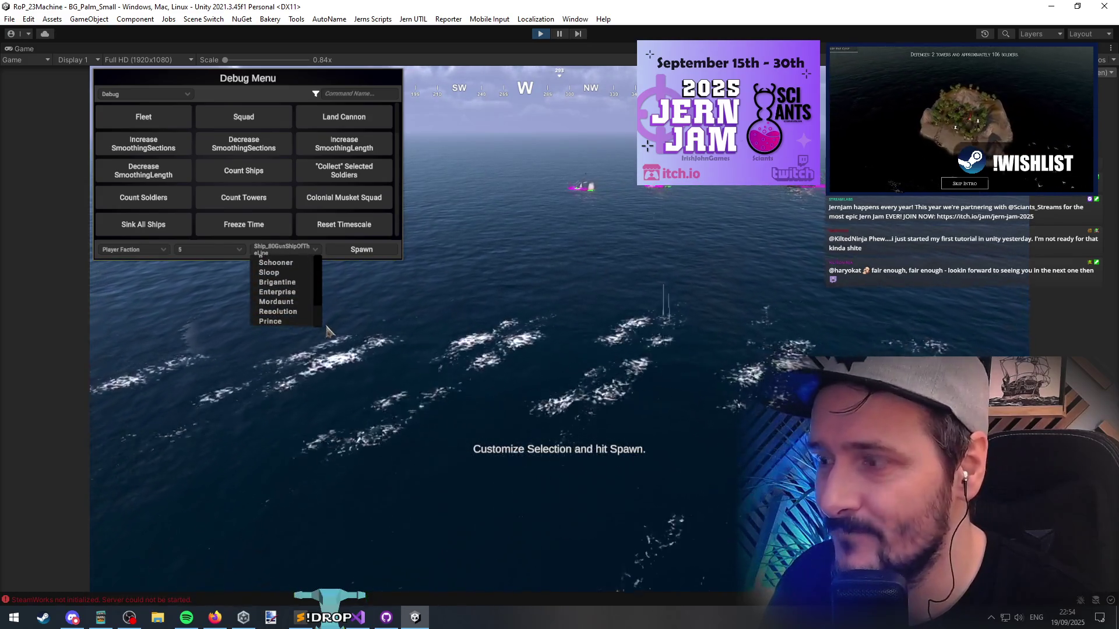
pyautogui.scroll(5, 327, 315)
pyautogui.click(344, 265)
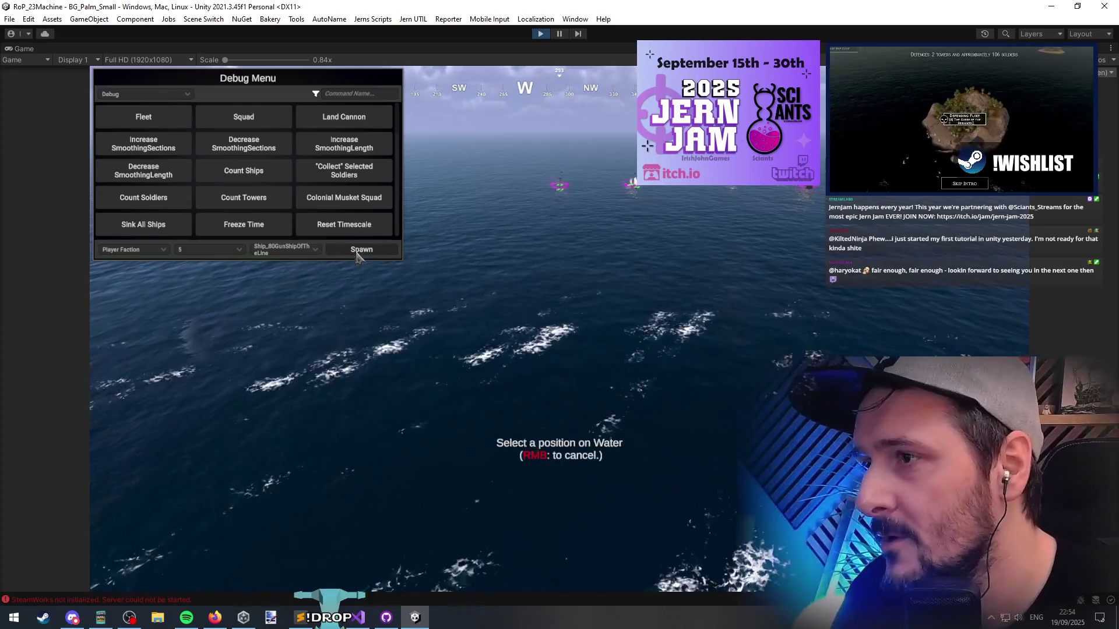
pyautogui.click(668, 287)
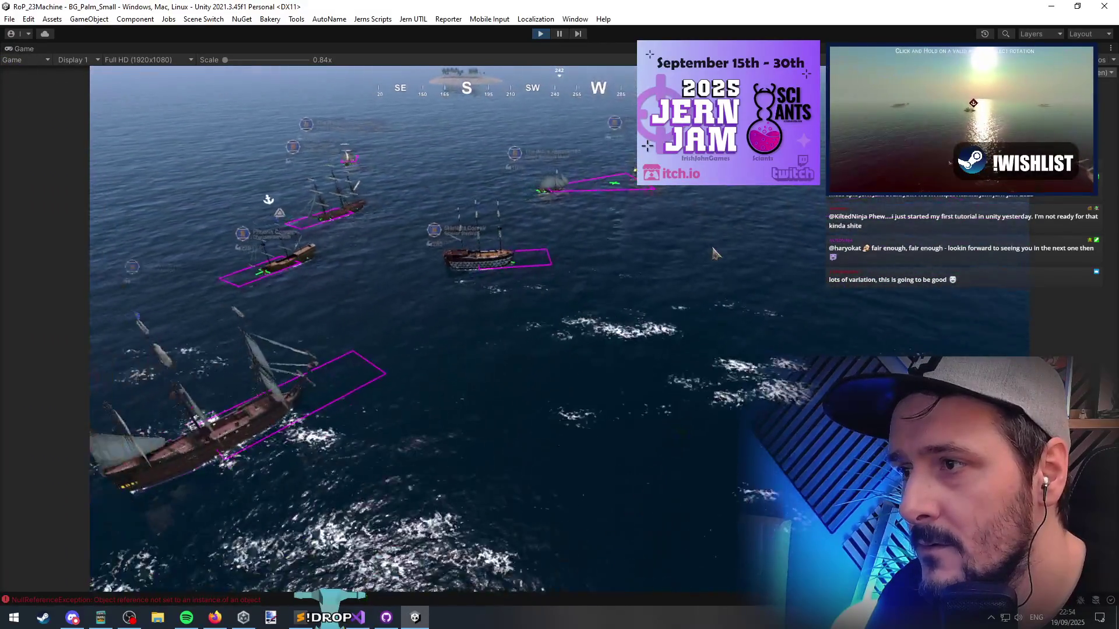
pyautogui.press('`')
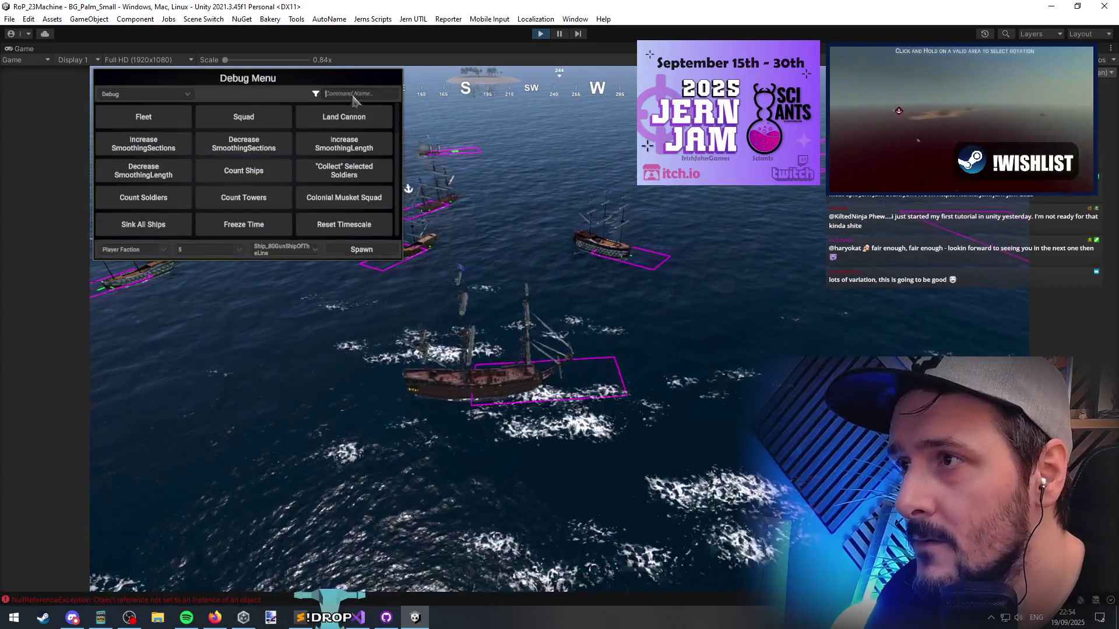
# Move the camera toward the fleet, send the Regal Falcon to a water spot, and return to Visual Studio
pyautogui.write('dest')
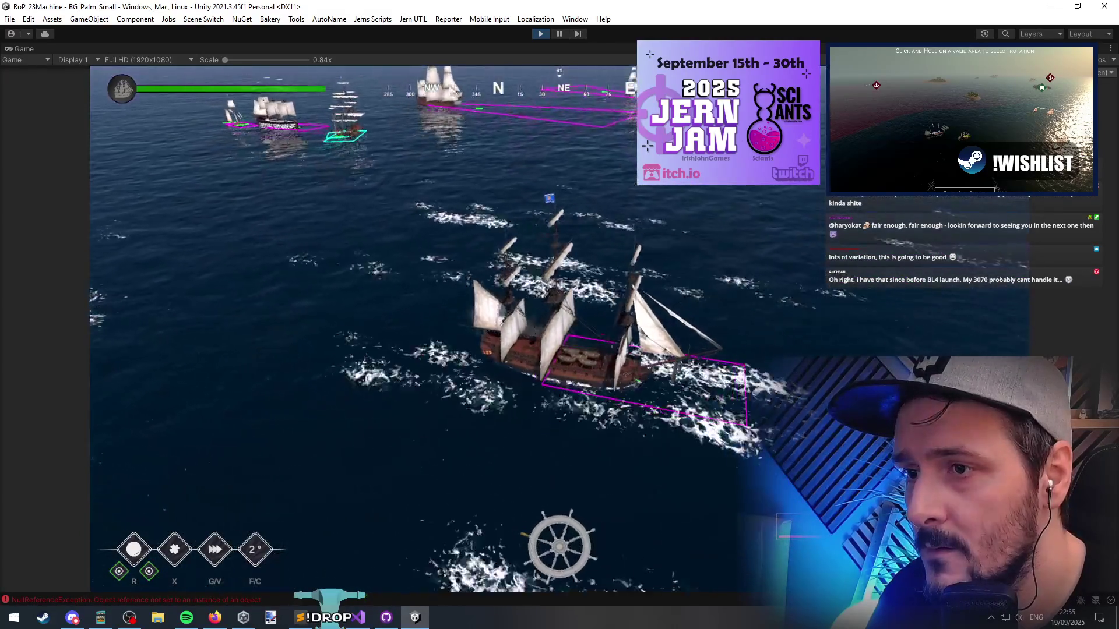
pyautogui.click(448, 207)
pyautogui.press('w')
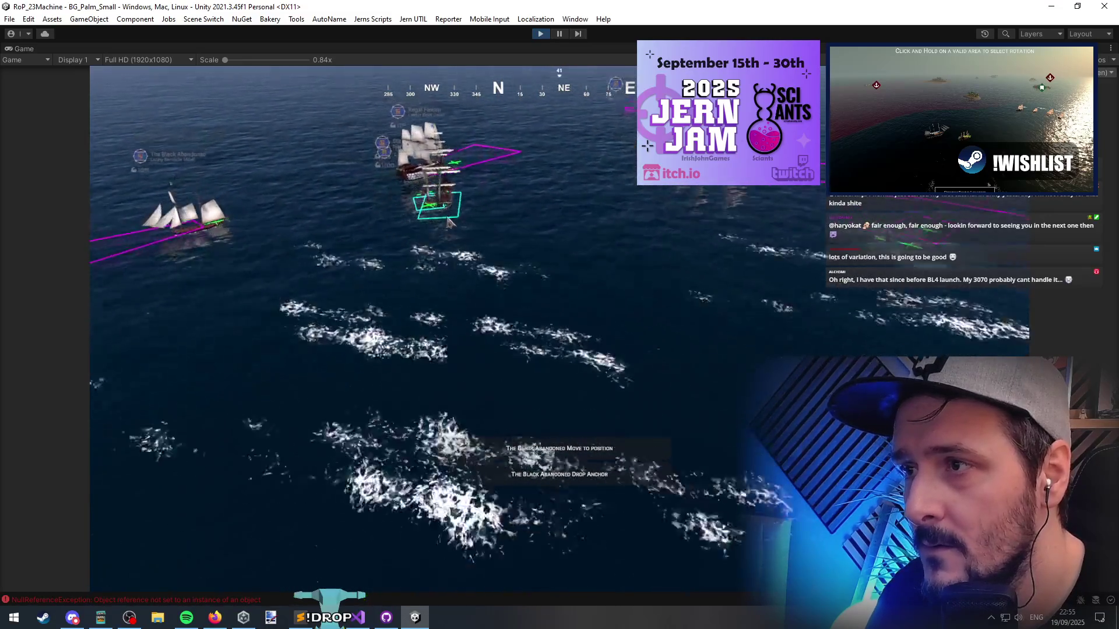
pyautogui.scroll(5, 374, 321)
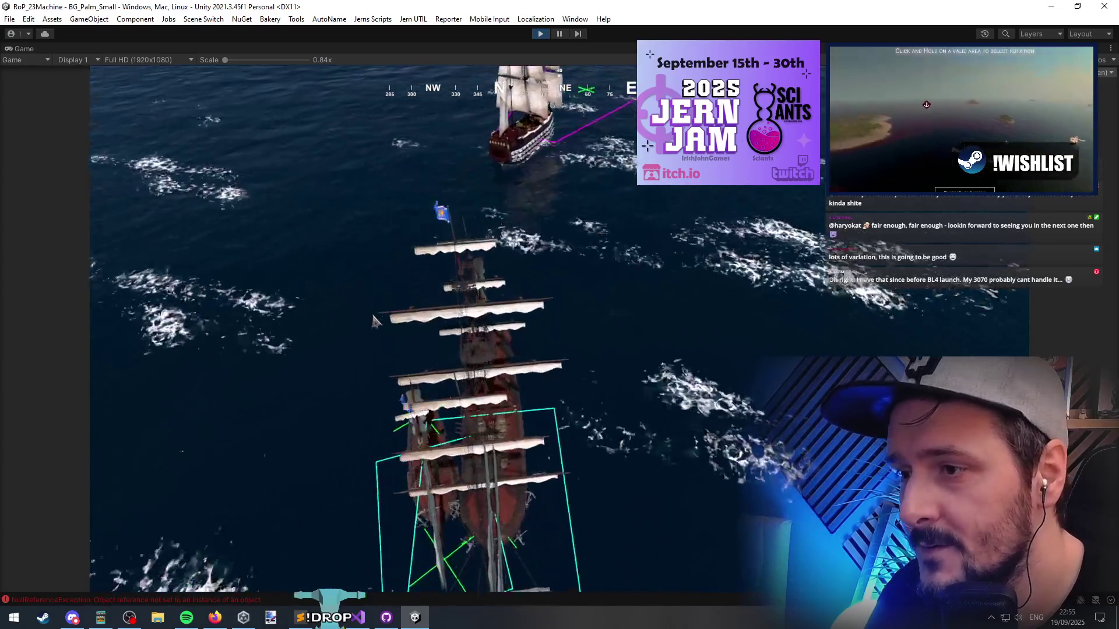
pyautogui.scroll(5, 374, 321)
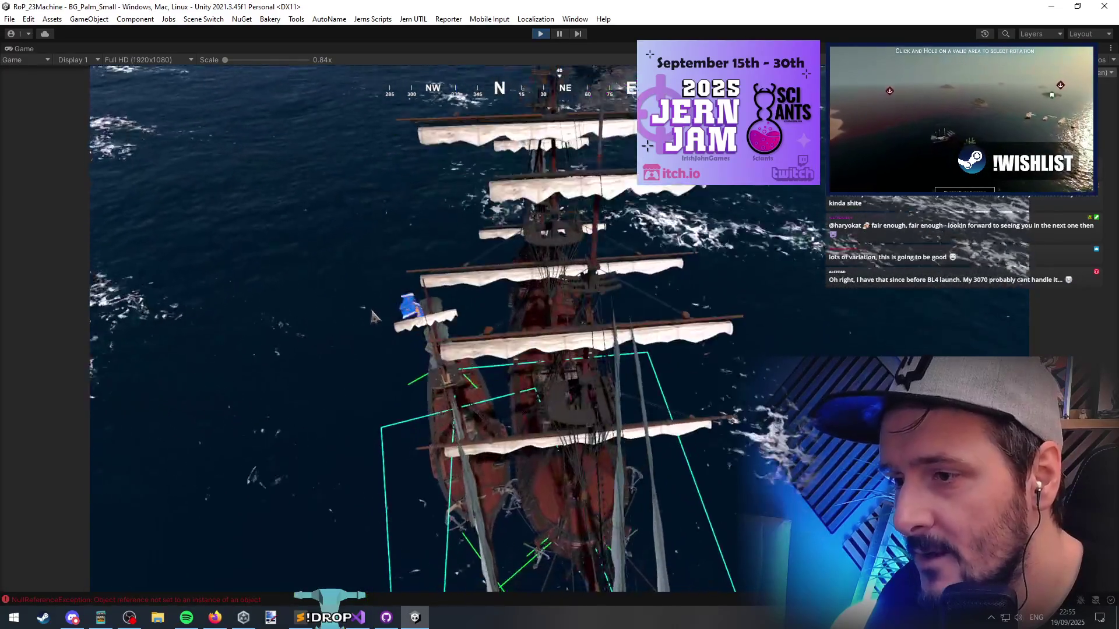
pyautogui.scroll(5, 348, 292)
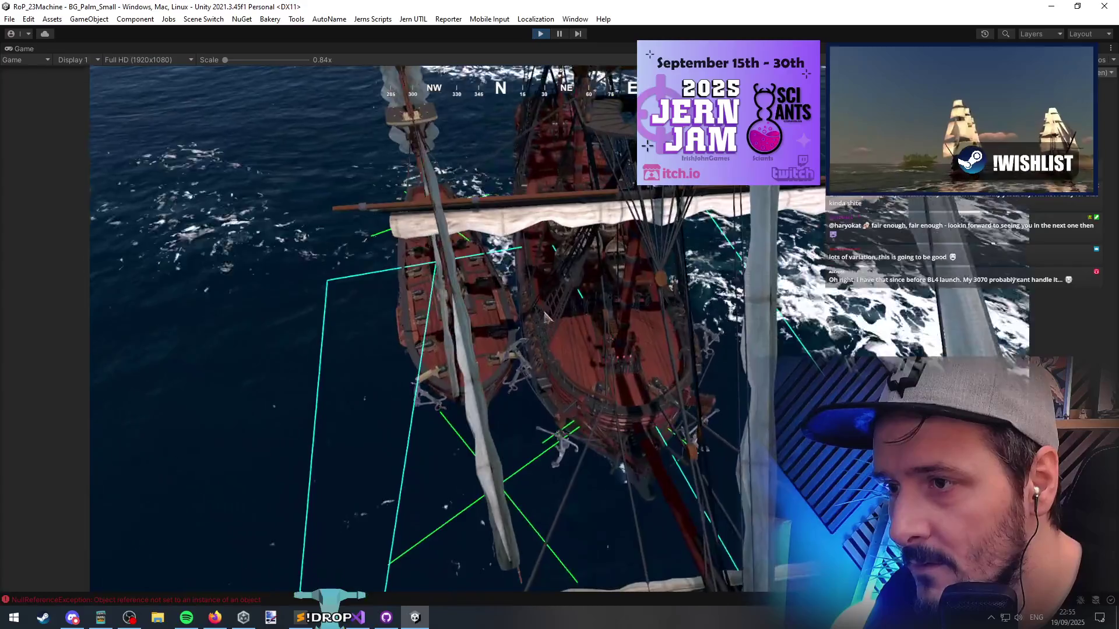
pyautogui.scroll(-5, 590, 312)
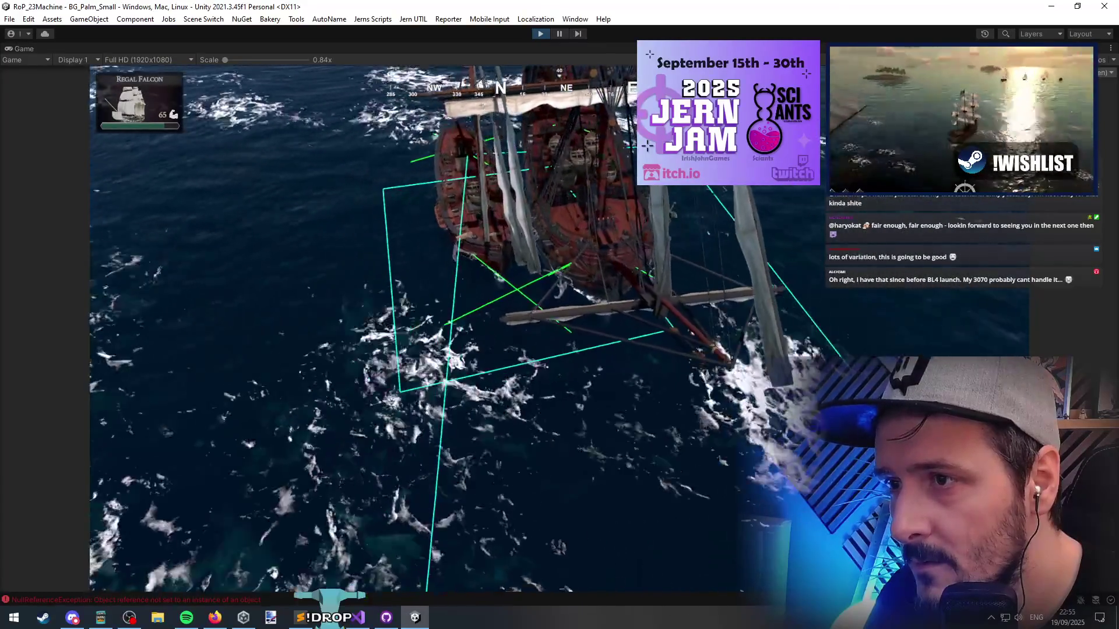
pyautogui.rightClick(423, 436)
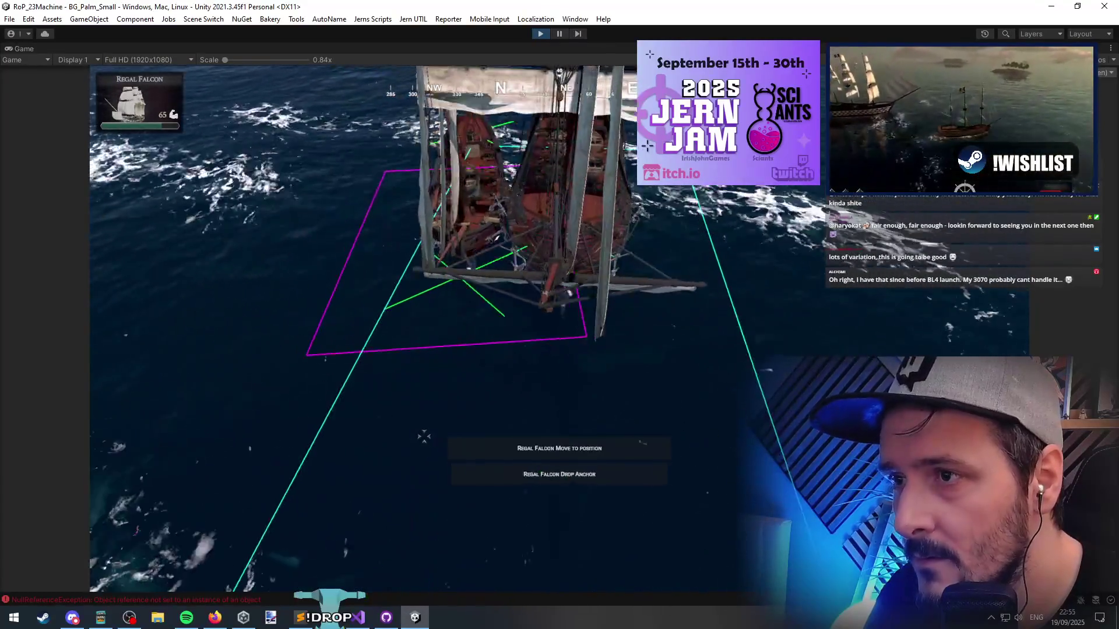
pyautogui.scroll(5, 423, 437)
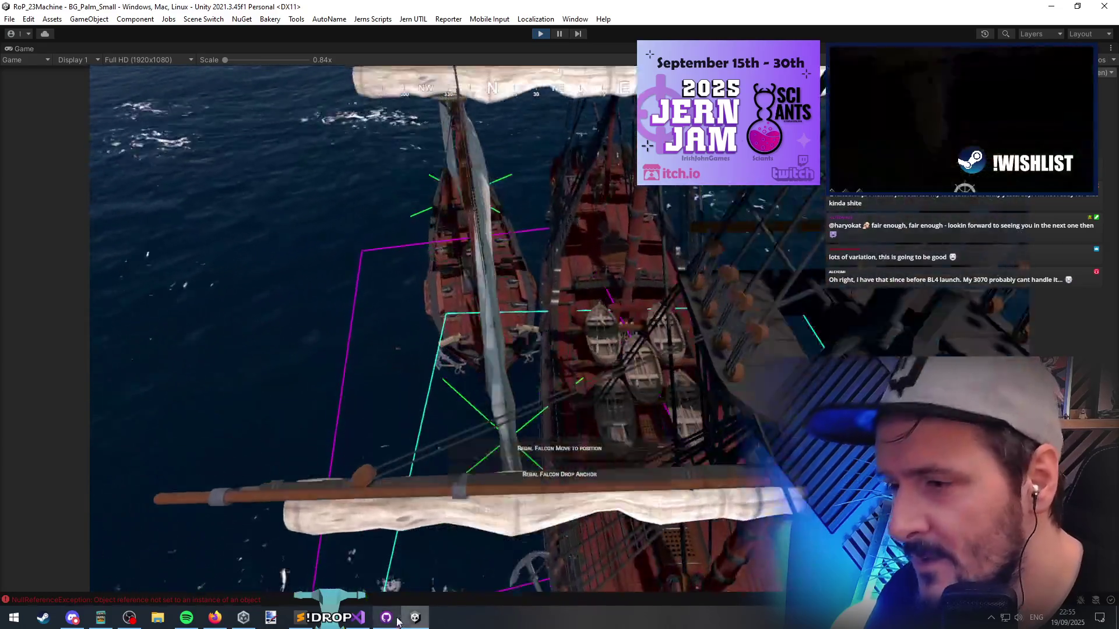
pyautogui.hotkey('alt', 'Tab')
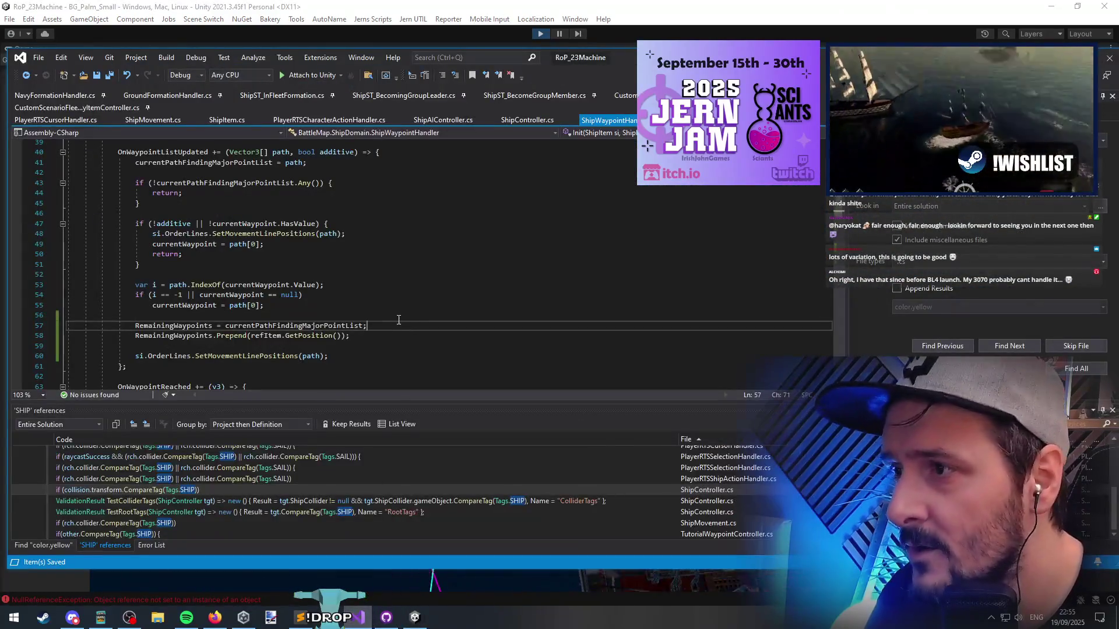
# Go to line 162 of ShipController.cs and select the direction term in the AddForce argument
pyautogui.hotkey('ctrl', 'Tab')
pyautogui.hotkey('ctrl', 'Tab')
pyautogui.hotkey('ctrl', 'Tab')
pyautogui.hotkey('ctrl', 'Tab')
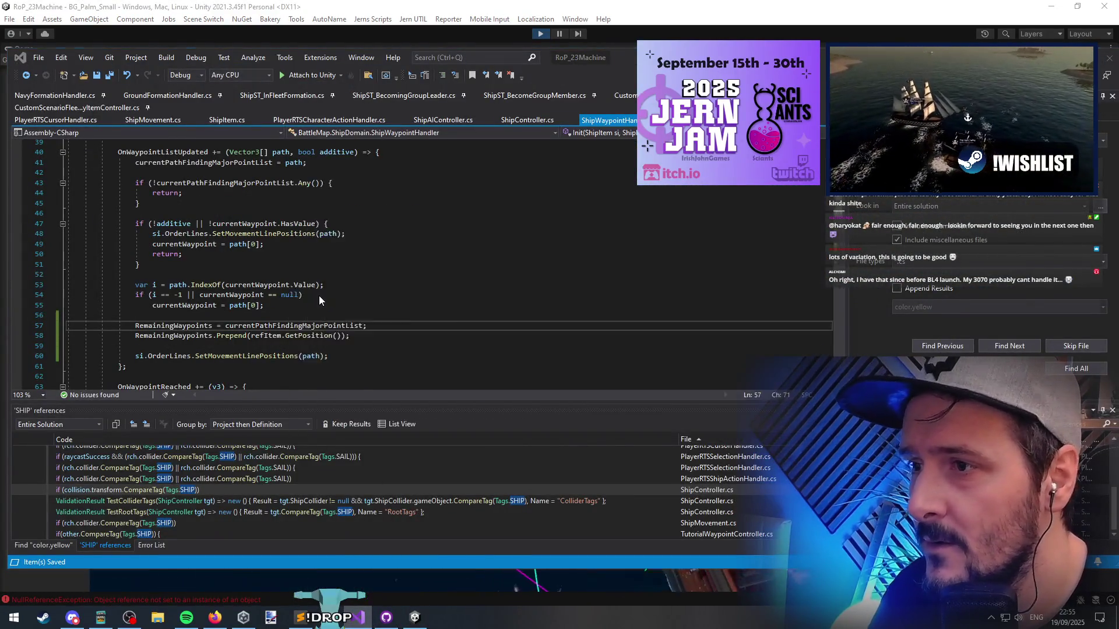
pyautogui.click(728, 341)
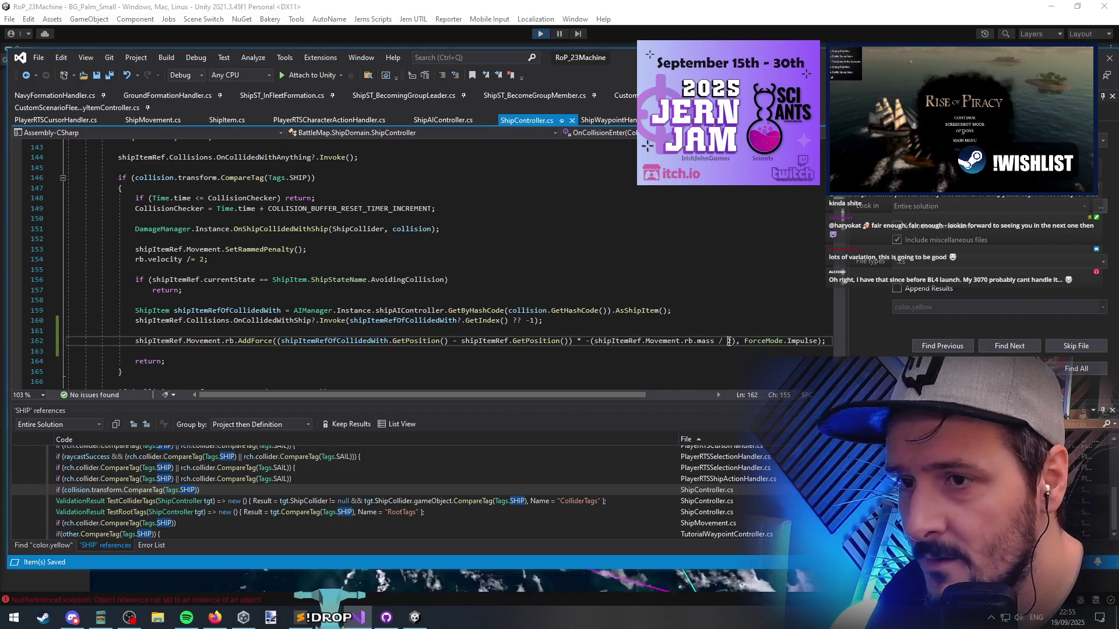
pyautogui.doubleClick(724, 342)
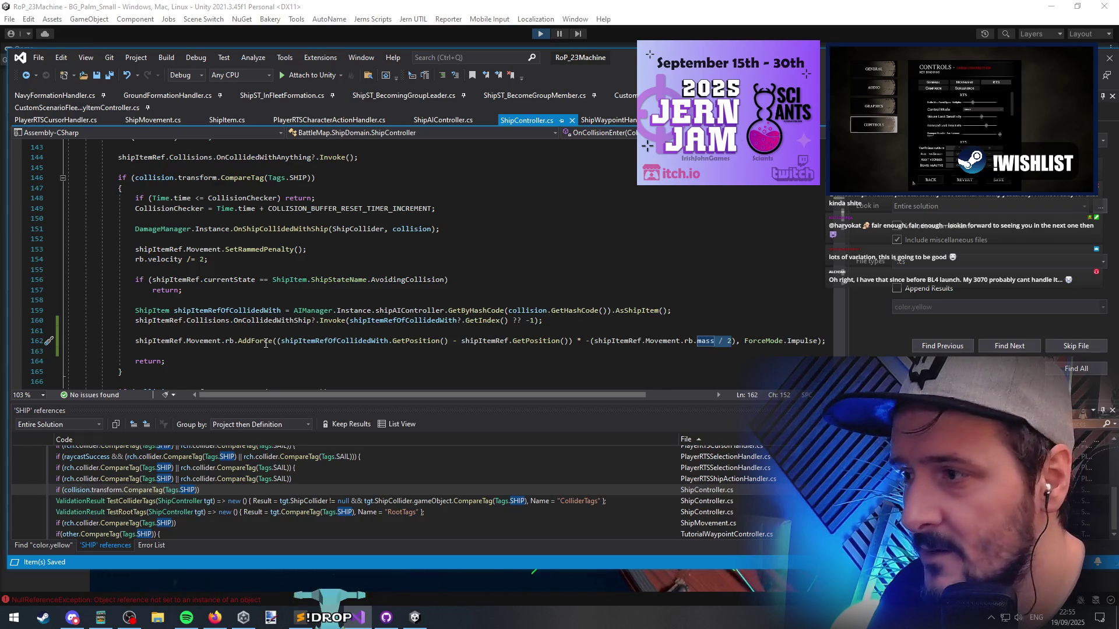
pyautogui.moveTo(265, 344)
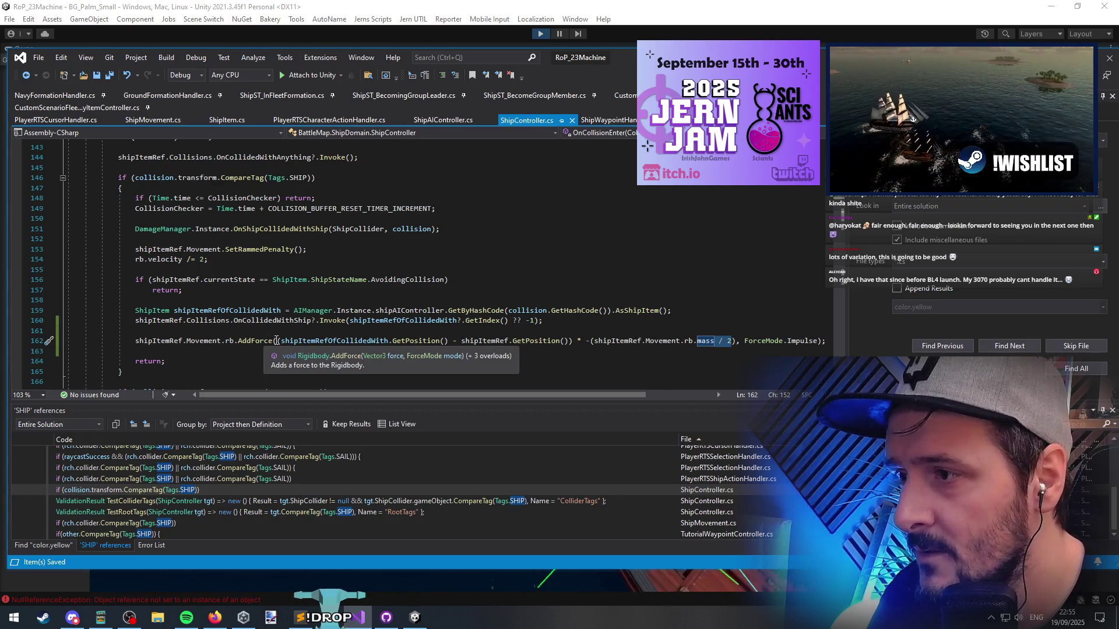
pyautogui.moveTo(278, 340); pyautogui.dragTo(453, 339)
pyautogui.write('(')
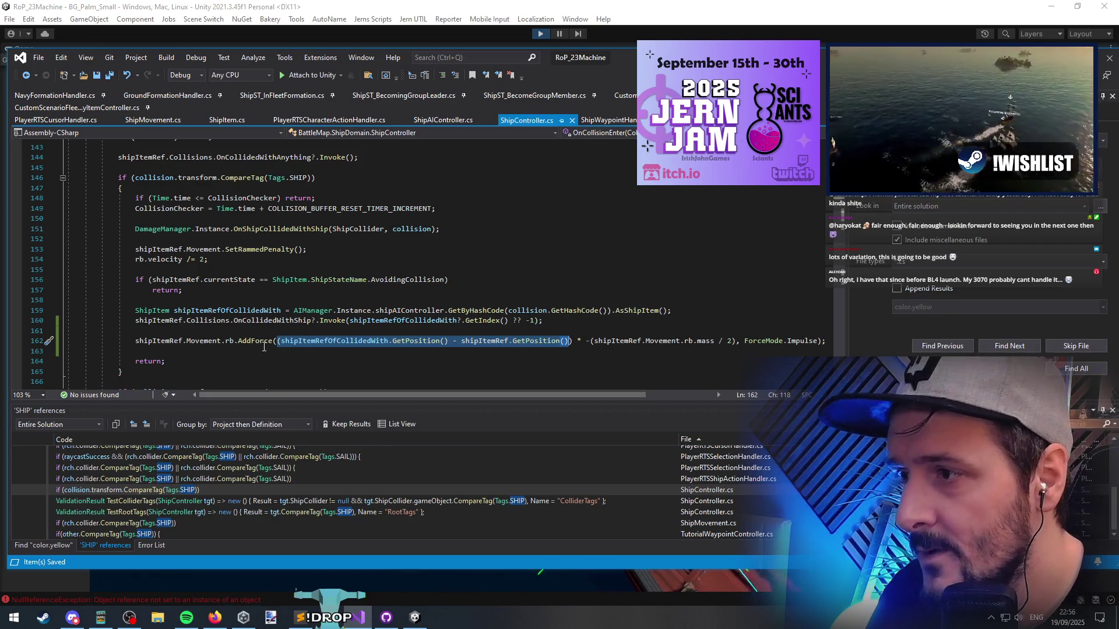
# Prefix the AddForce argument with shipItemRef.trans.position + ( ) and save all files
pyautogui.click(234, 340)
pyautogui.click(275, 341)
pyautogui.write('shipItemRef.Movement.rb')
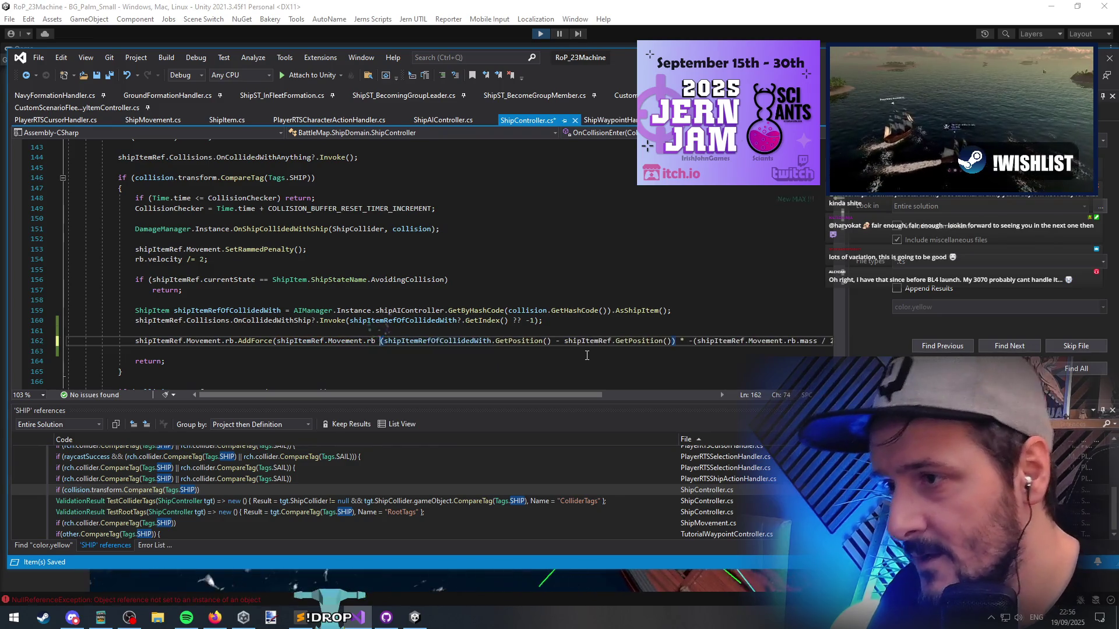
pyautogui.press('BackSpace')
pyautogui.press('BackSpace')
pyautogui.write('tra')
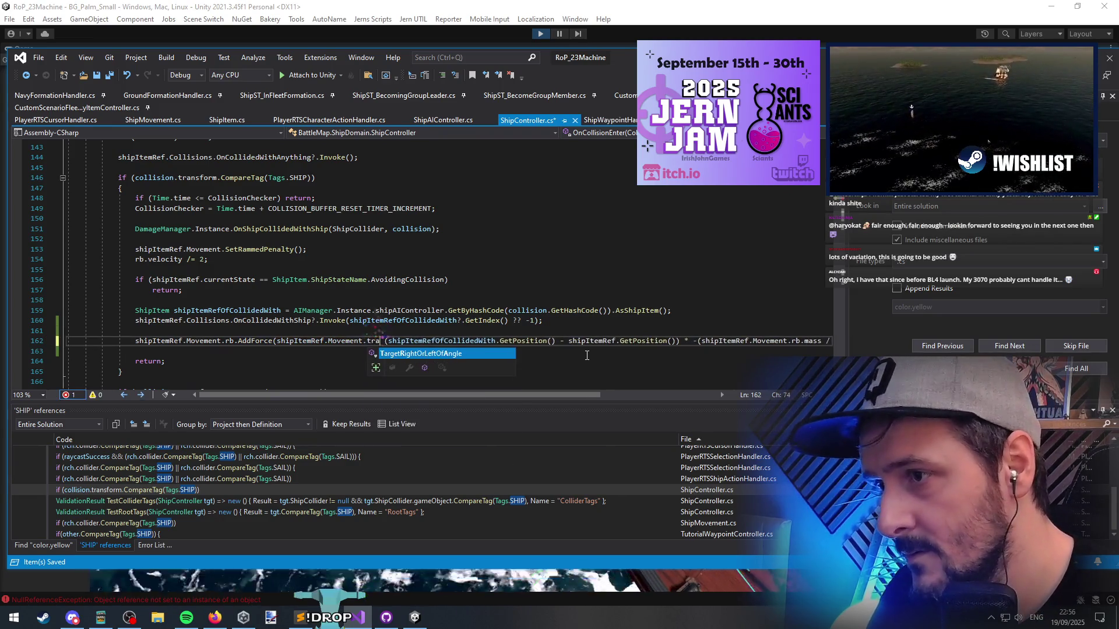
pyautogui.write('.position + ')
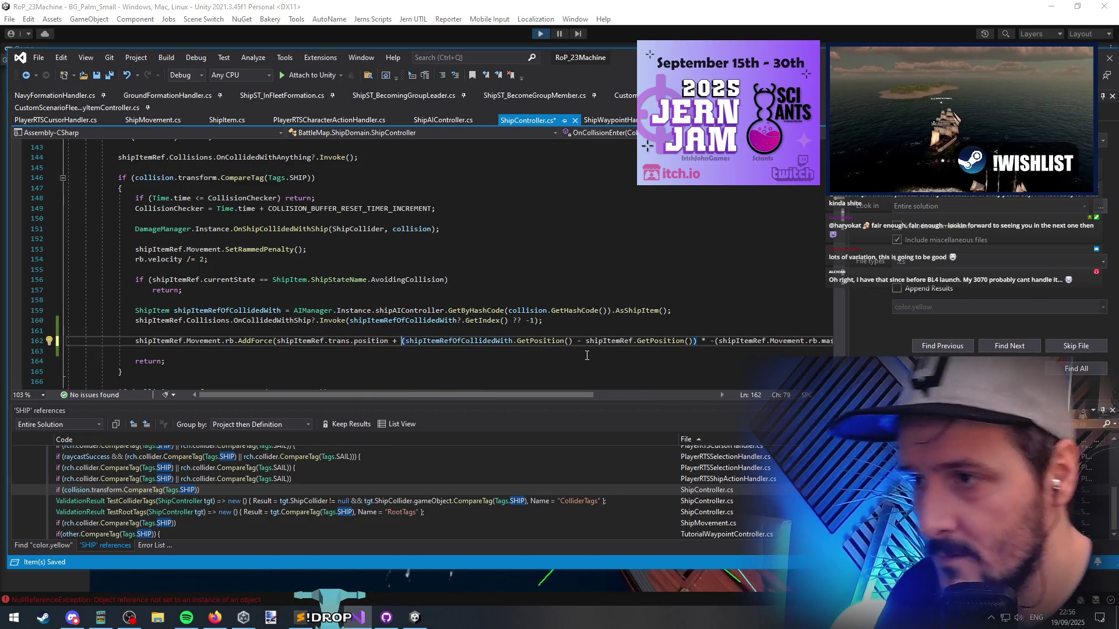
pyautogui.write('(')
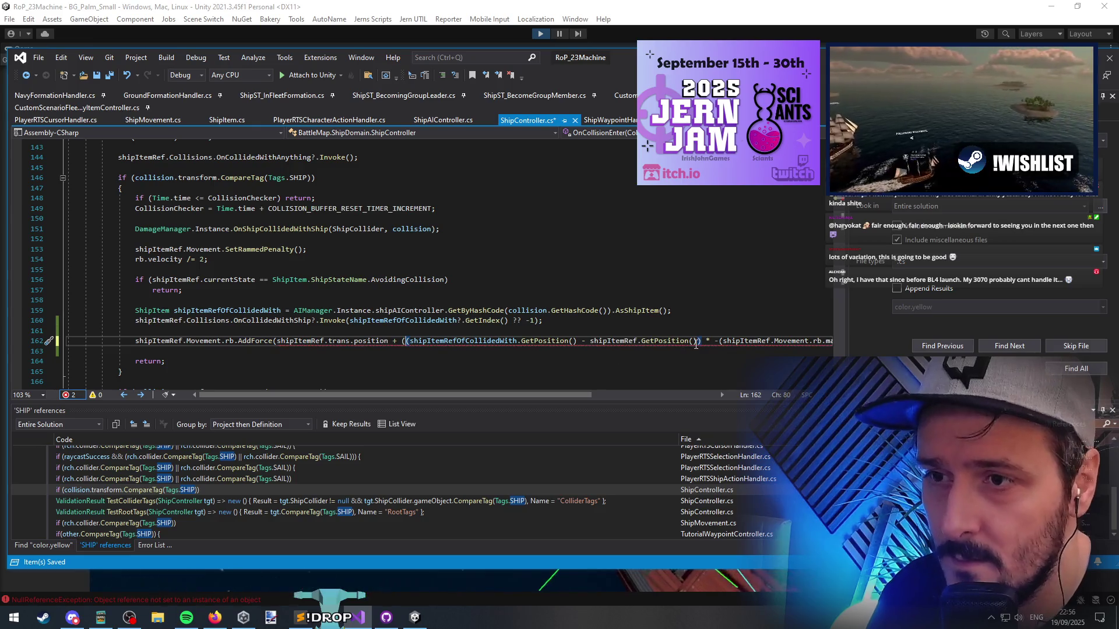
pyautogui.write(')')
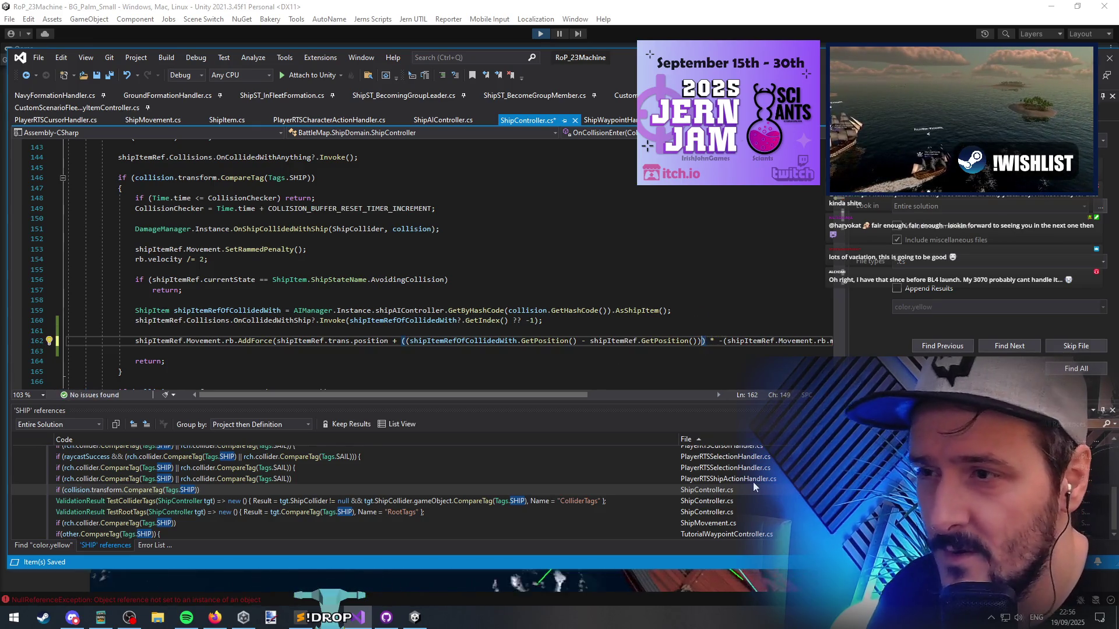
pyautogui.click(510, 330)
pyautogui.click(110, 75)
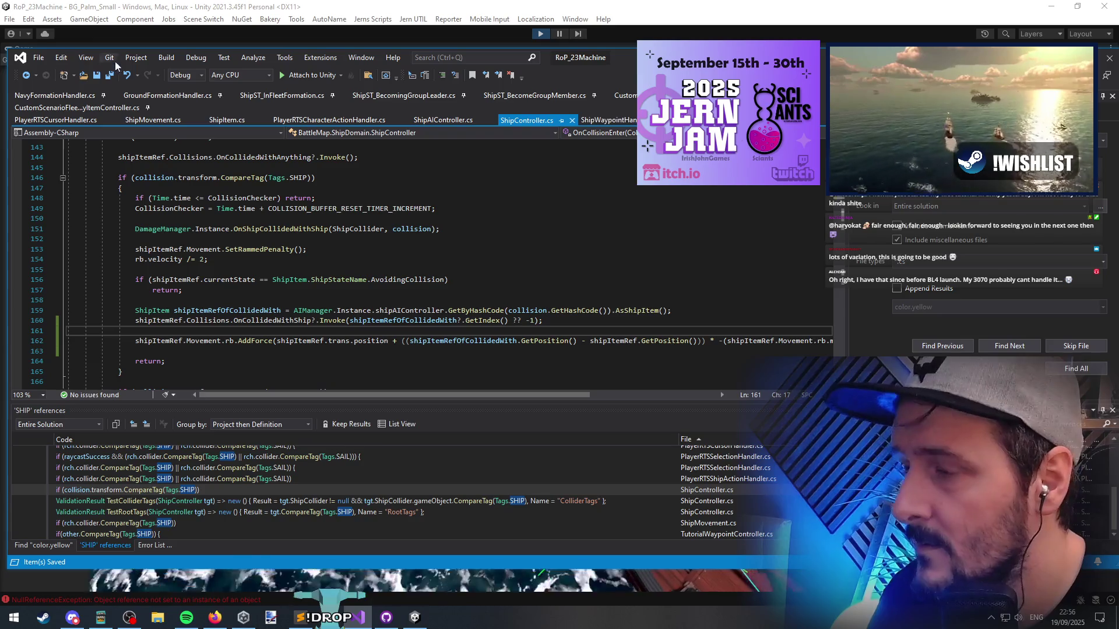
# Let Unity recompile the collision code, then review the ship-to-ship direction vector on line 162
pyautogui.hotkey('alt', 'Tab')
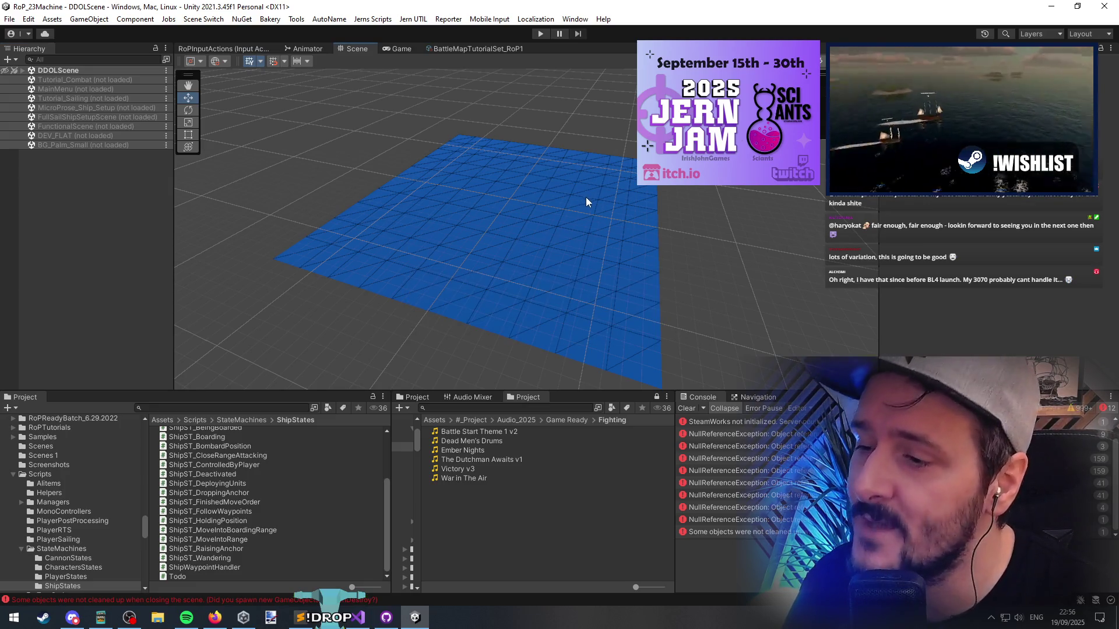
pyautogui.click(358, 617)
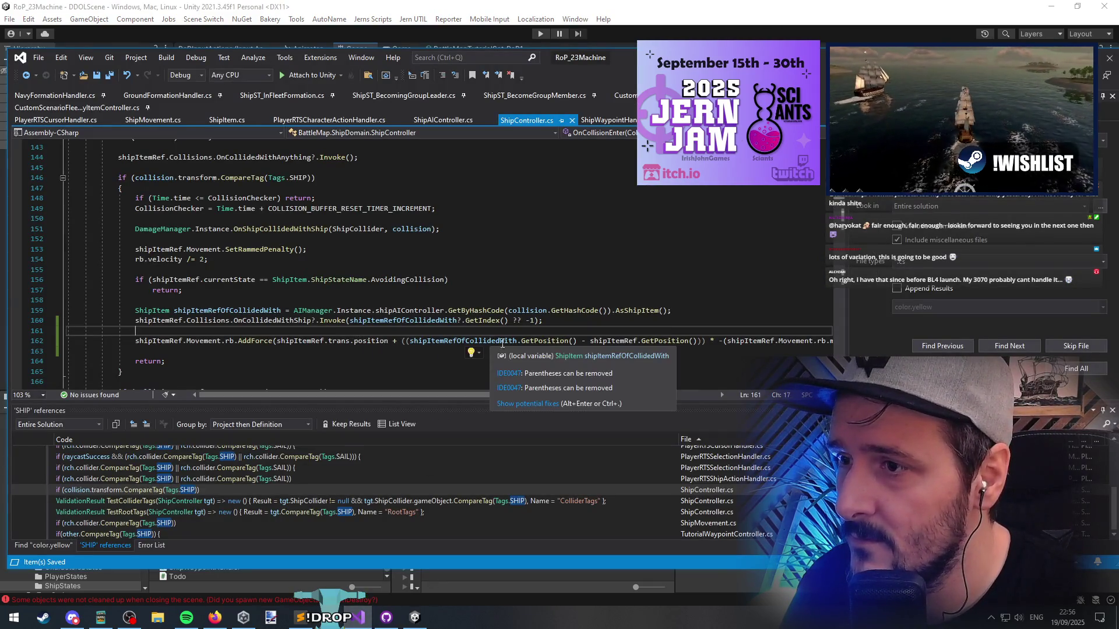
pyautogui.moveTo(697, 341); pyautogui.dragTo(416, 344)
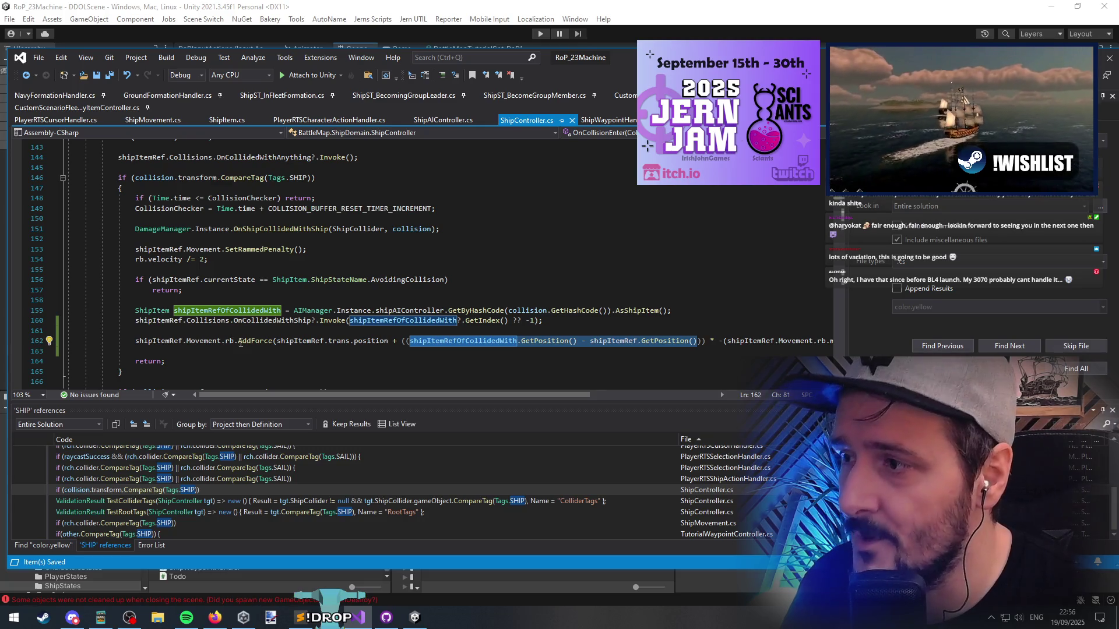
pyautogui.click(162, 331)
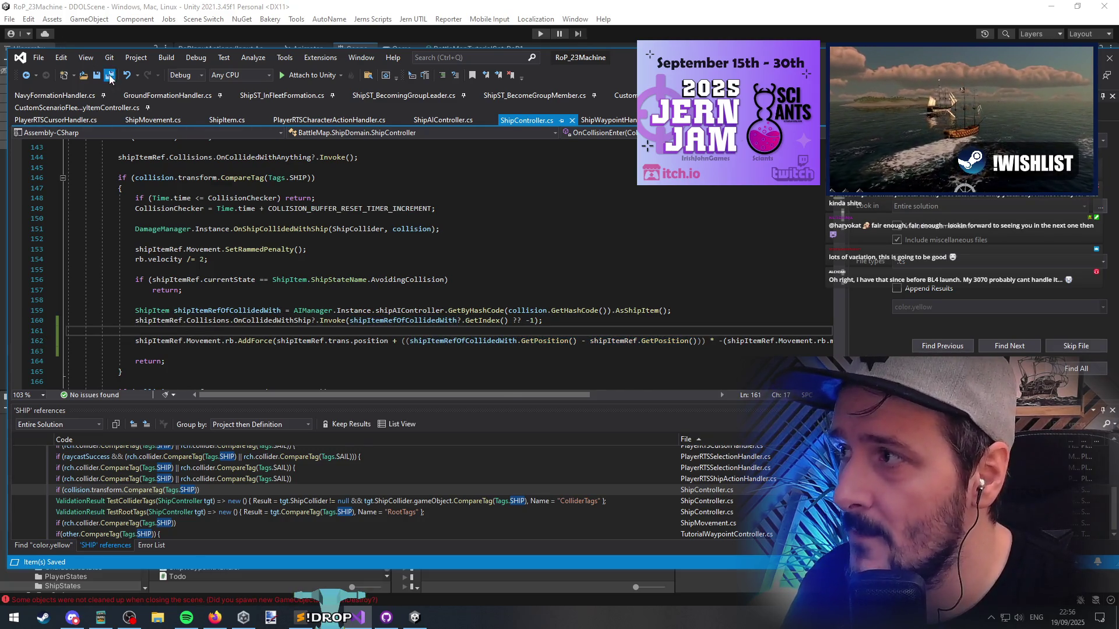
# Start play mode in Unity and check the closing parentheses on line 162
pyautogui.hotkey('alt', 'Tab')
pyautogui.hotkey('ctrl', 'p')
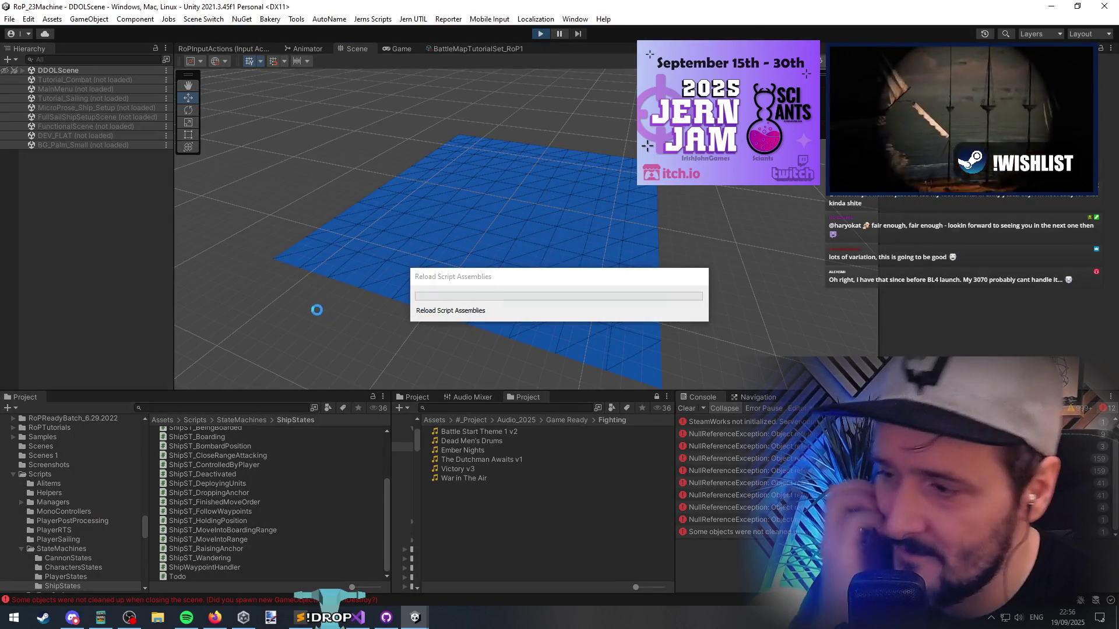
pyautogui.click(358, 617)
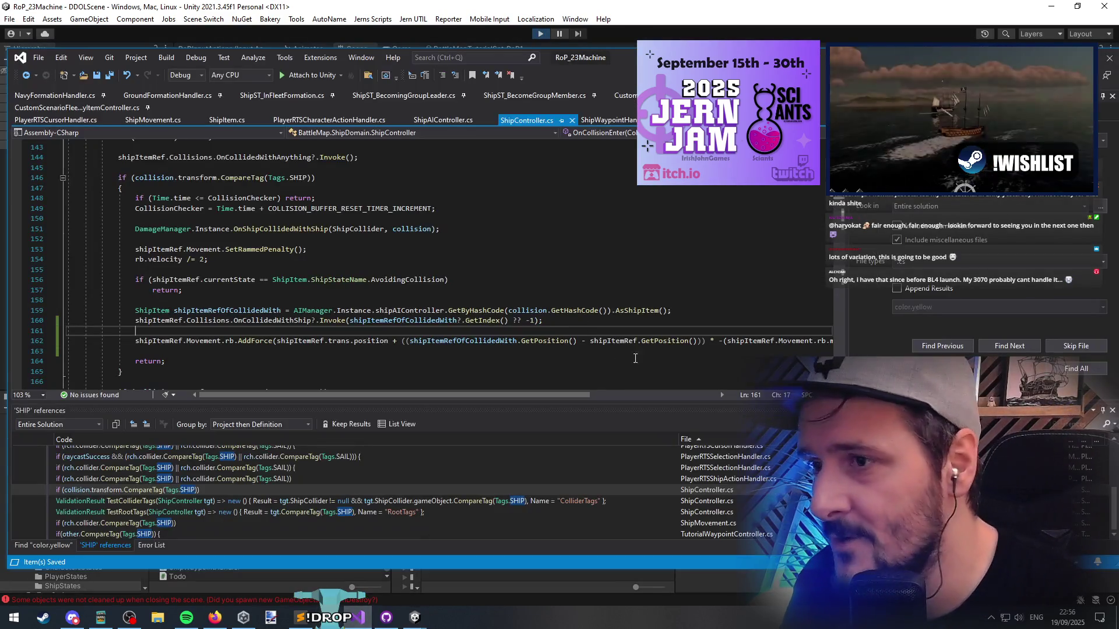
pyautogui.click(702, 340)
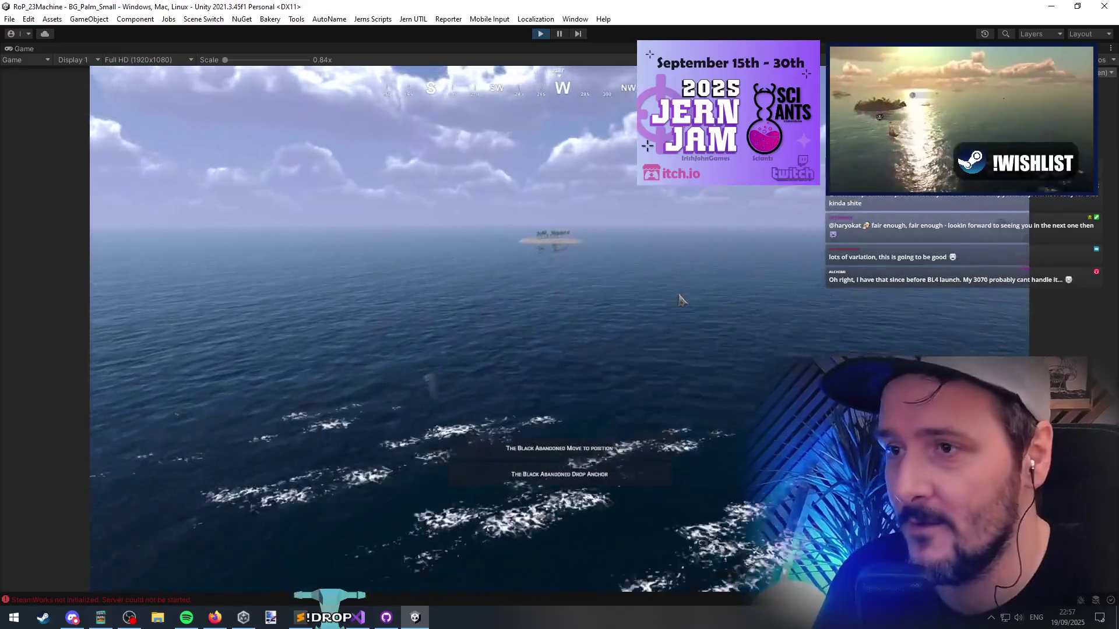
# Send the Mistral Whisperer to a water point, then apply Destroy Non Clicked Object to a ship
pyautogui.press('`')
pyautogui.click(406, 314)
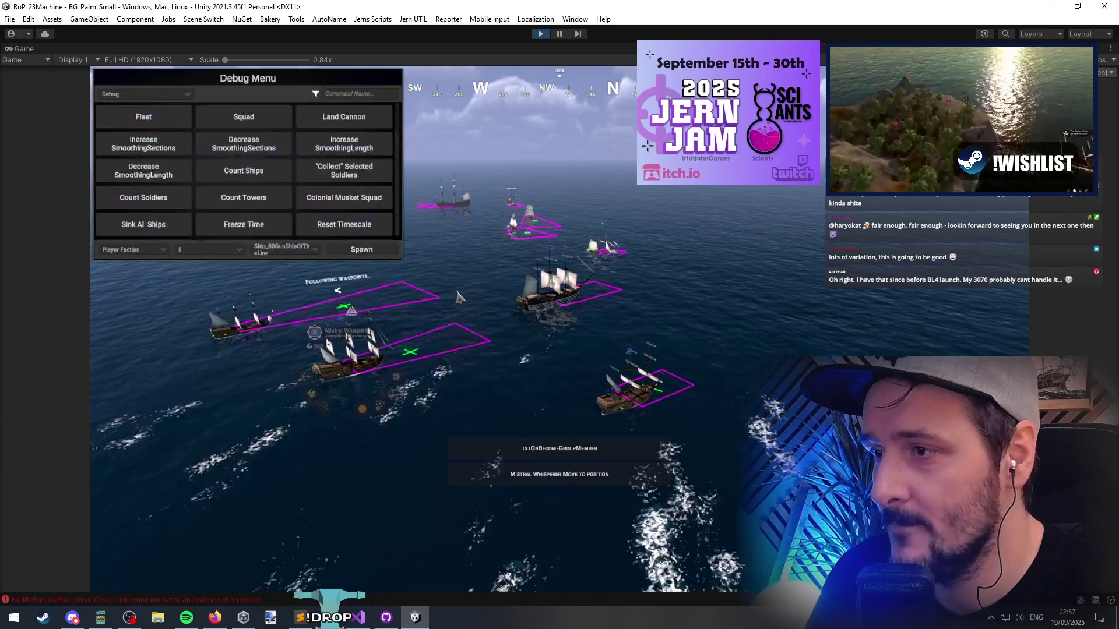
pyautogui.write('des')
pyautogui.click(246, 112)
pyautogui.click(449, 304)
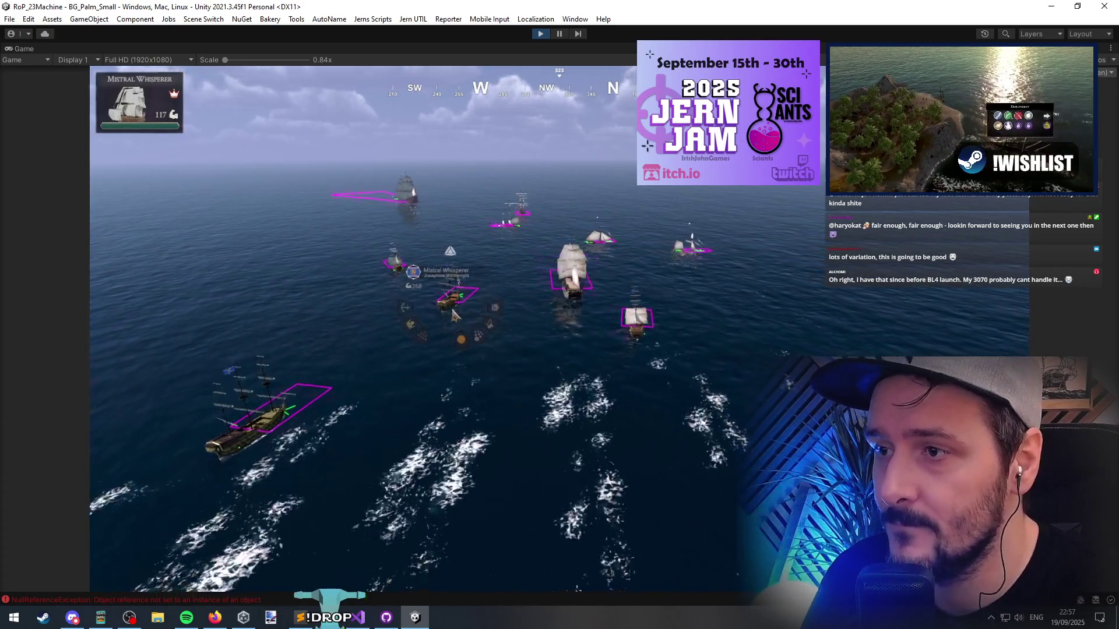
pyautogui.click(454, 315)
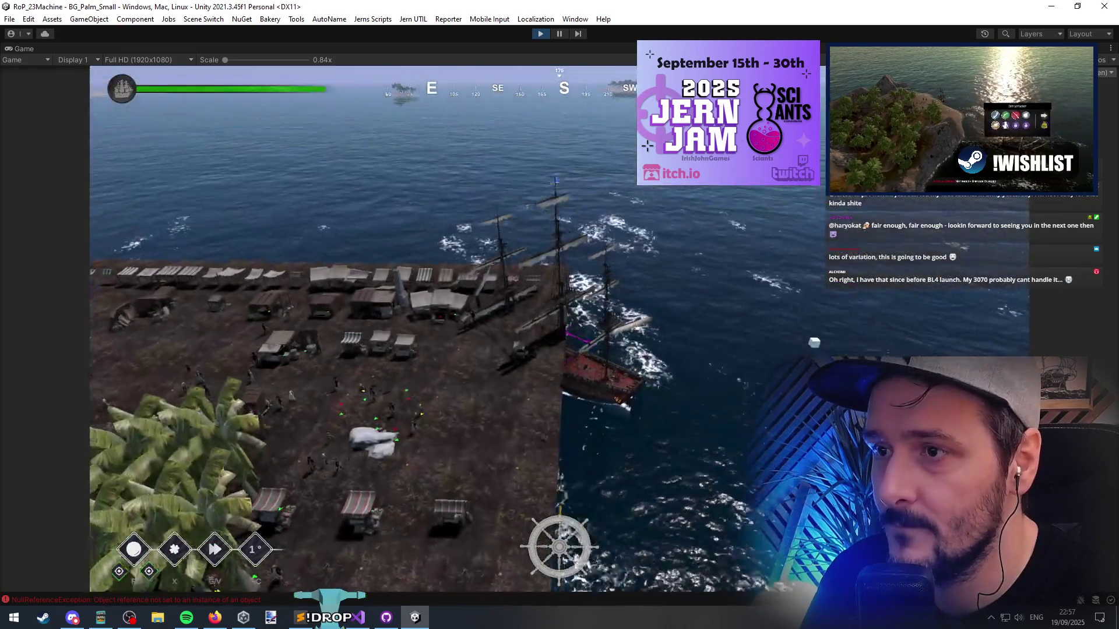
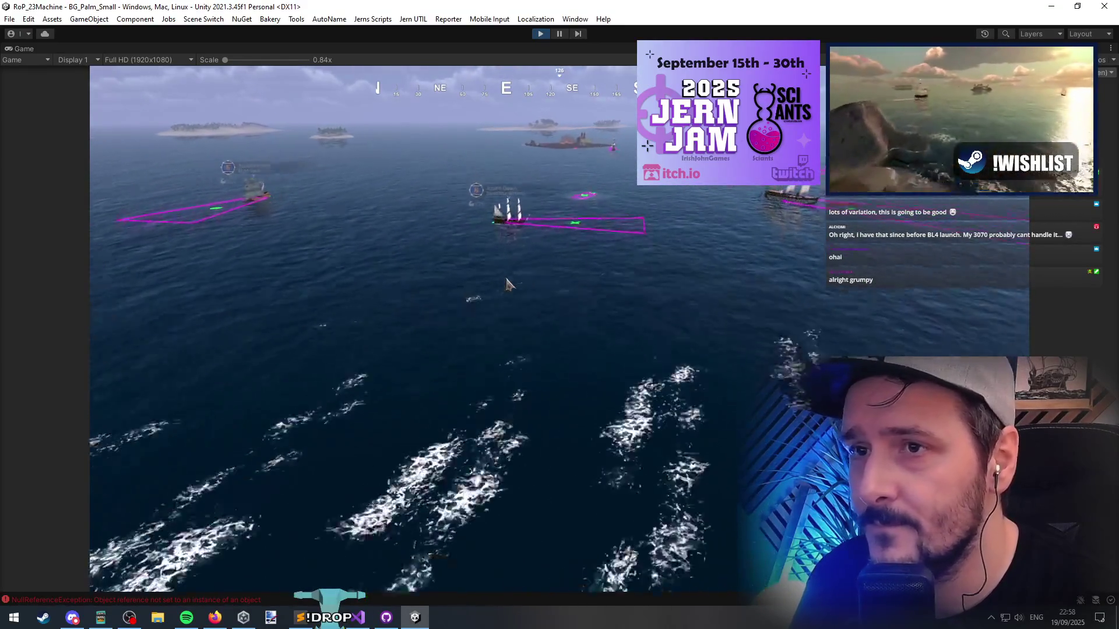
# Centre the game camera on the player's ship, then bring up ShipController.cs in Visual Studio
pyautogui.press('space')
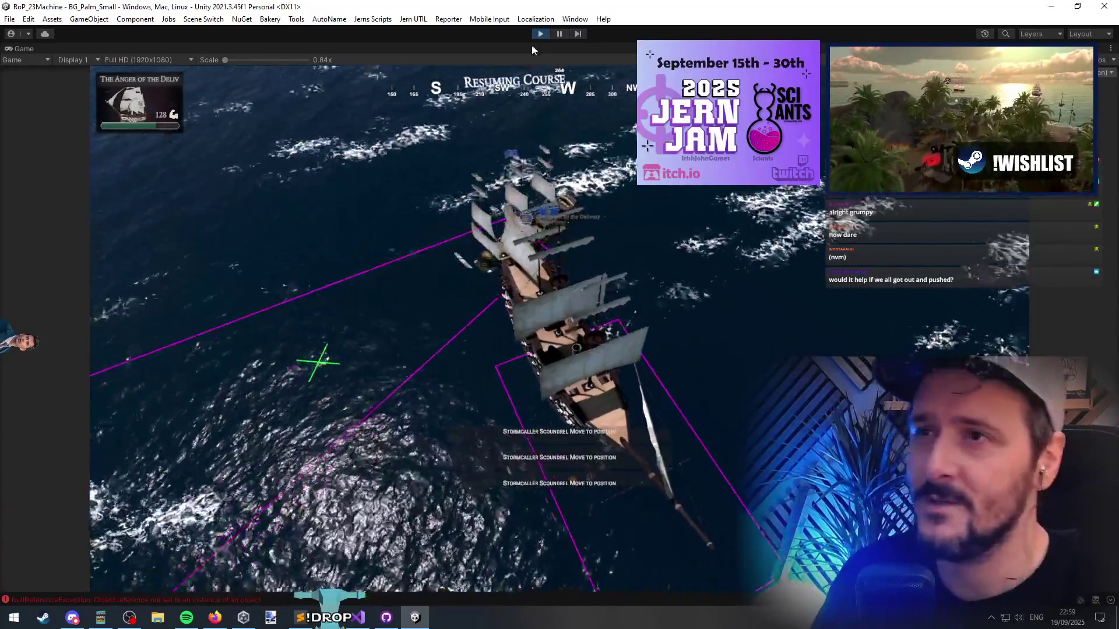
pyautogui.click(356, 616)
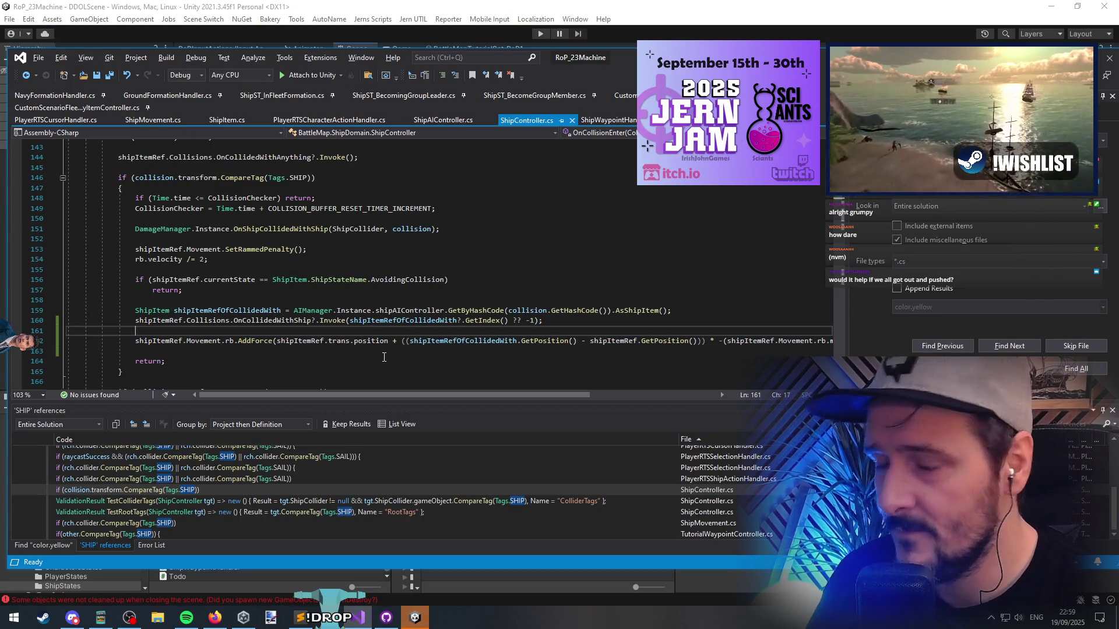
# Comment out the AddForce push on line 162, delete the blank line below, and return to Unity
pyautogui.press('Down')
pyautogui.hotkey('ctrl', 'k')
pyautogui.hotkey('ctrl', 'c')
pyautogui.press('Down')
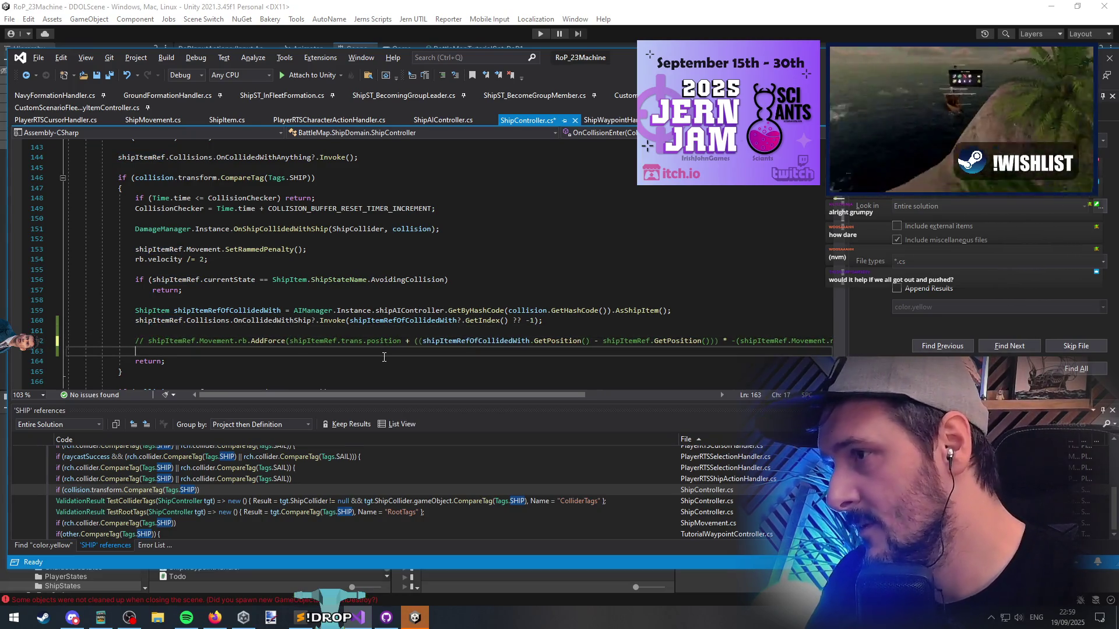
pyautogui.press('BackSpace')
pyautogui.press('Home')
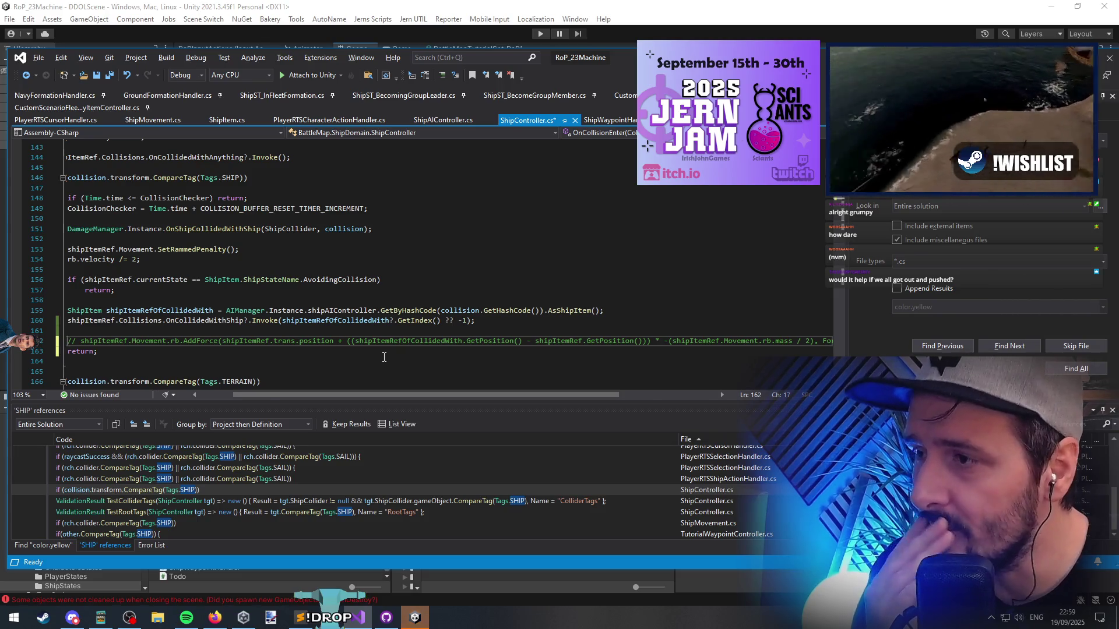
pyautogui.press('End')
pyautogui.press('Home')
pyautogui.press('End')
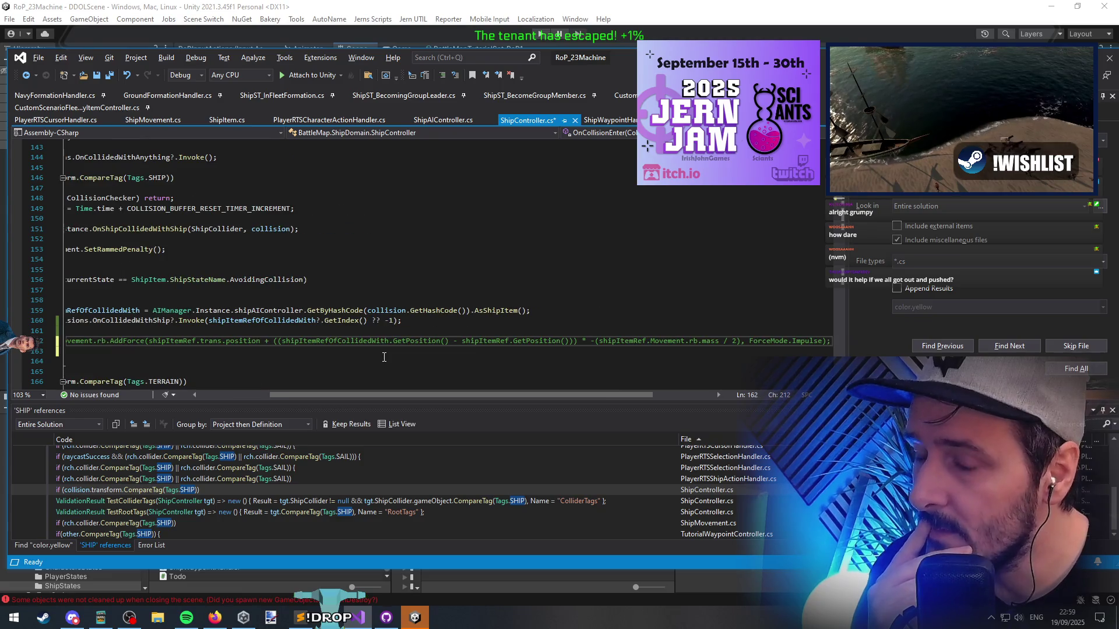
pyautogui.press('Home')
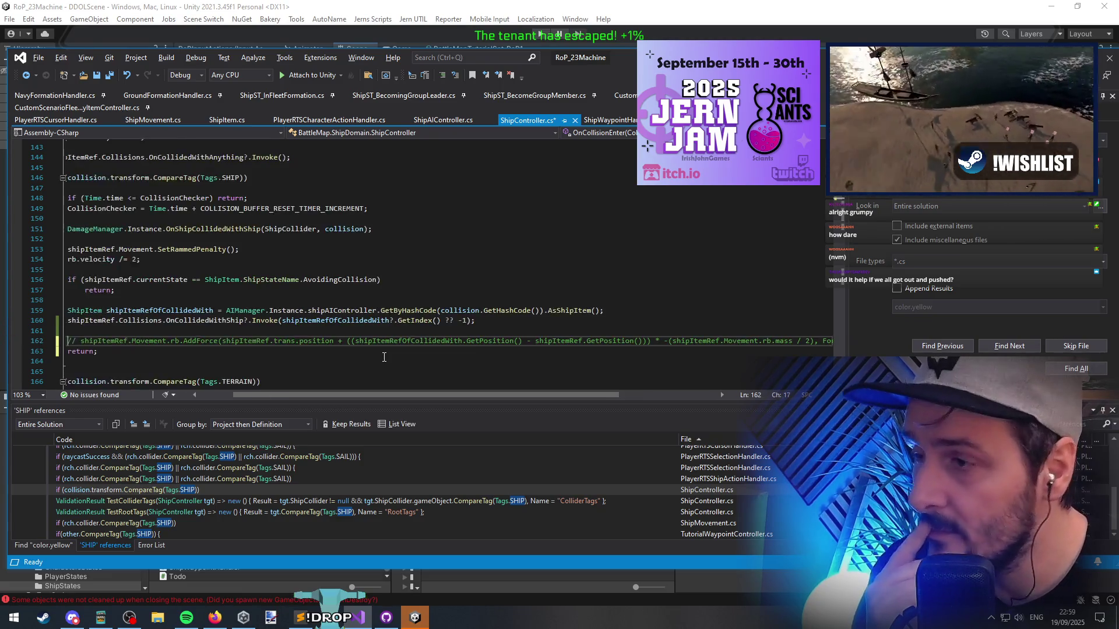
pyautogui.hotkey('alt', 'Tab')
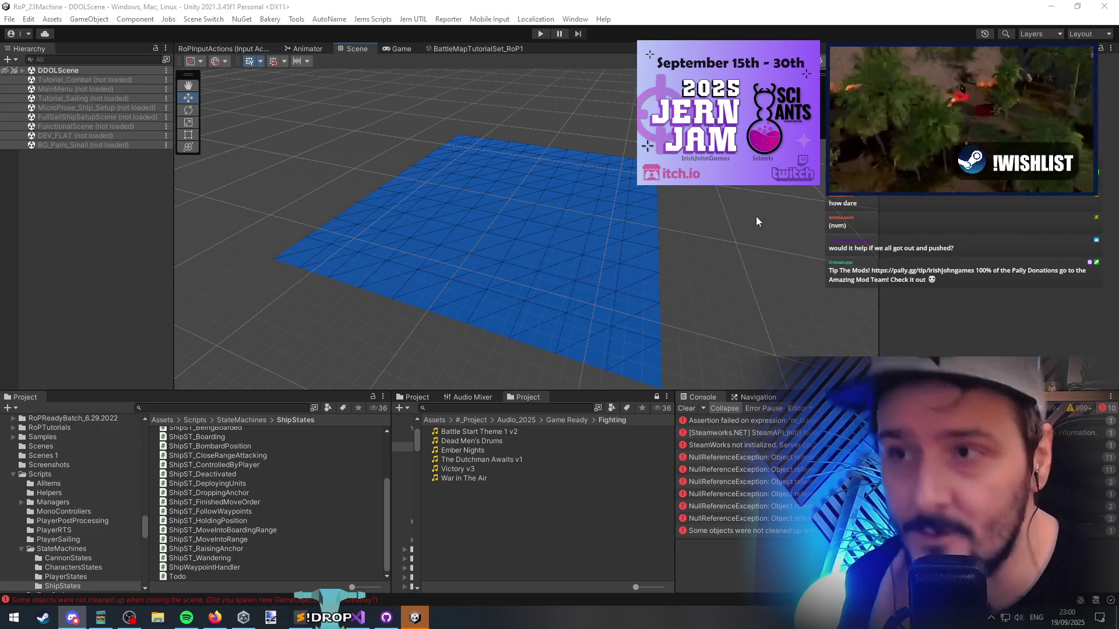
# Enter Play mode to test the game without the AddForce collision push
pyautogui.click(540, 33)
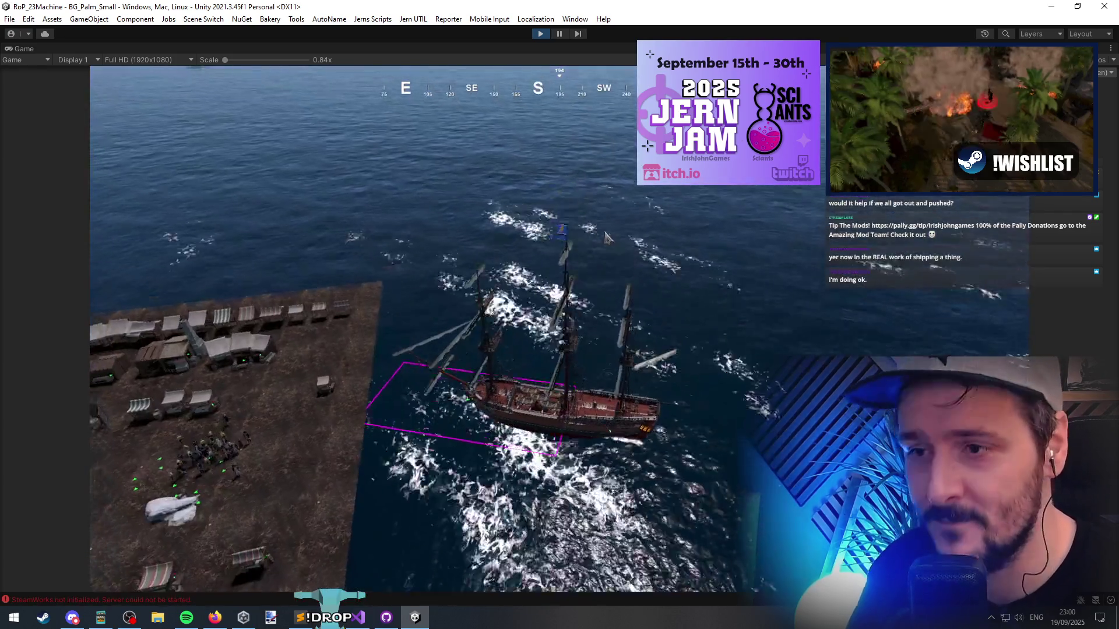
# Select The Black Abandoned and order it toward the other ships
pyautogui.click(539, 350)
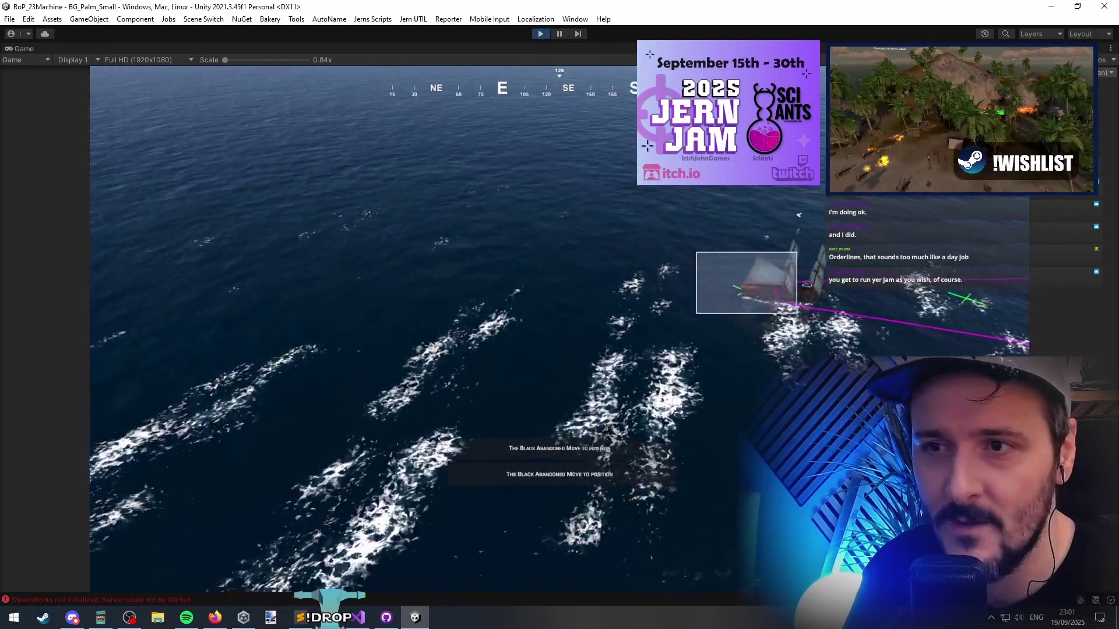
pyautogui.click(745, 281)
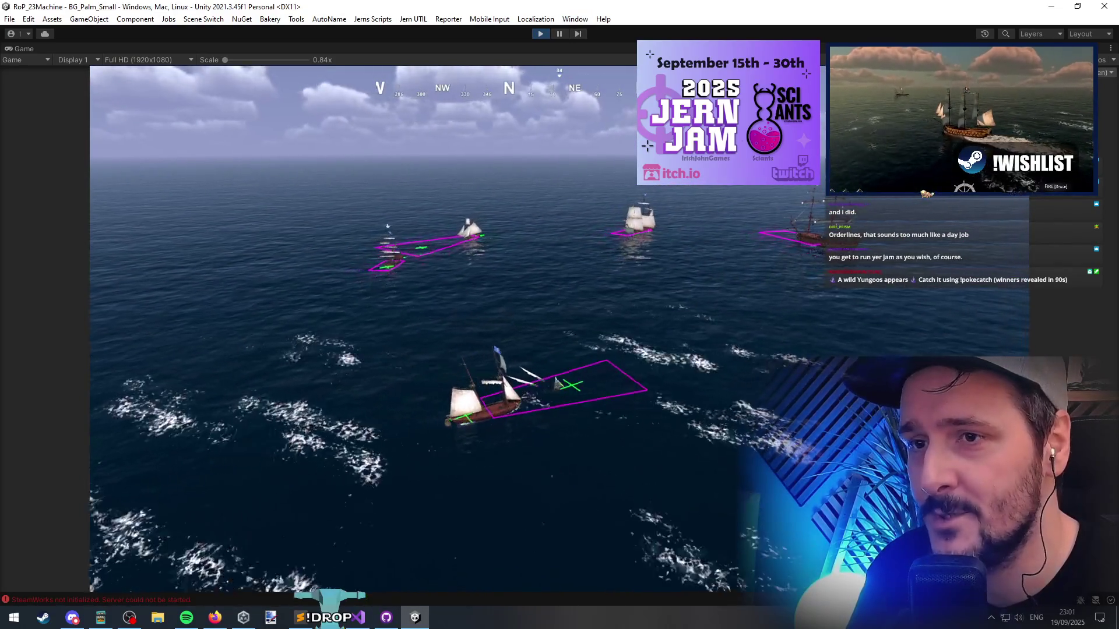
# Run Toggle Debug Object Avoidance from the debug menu to hide the magenta outlines
pyautogui.press('`')
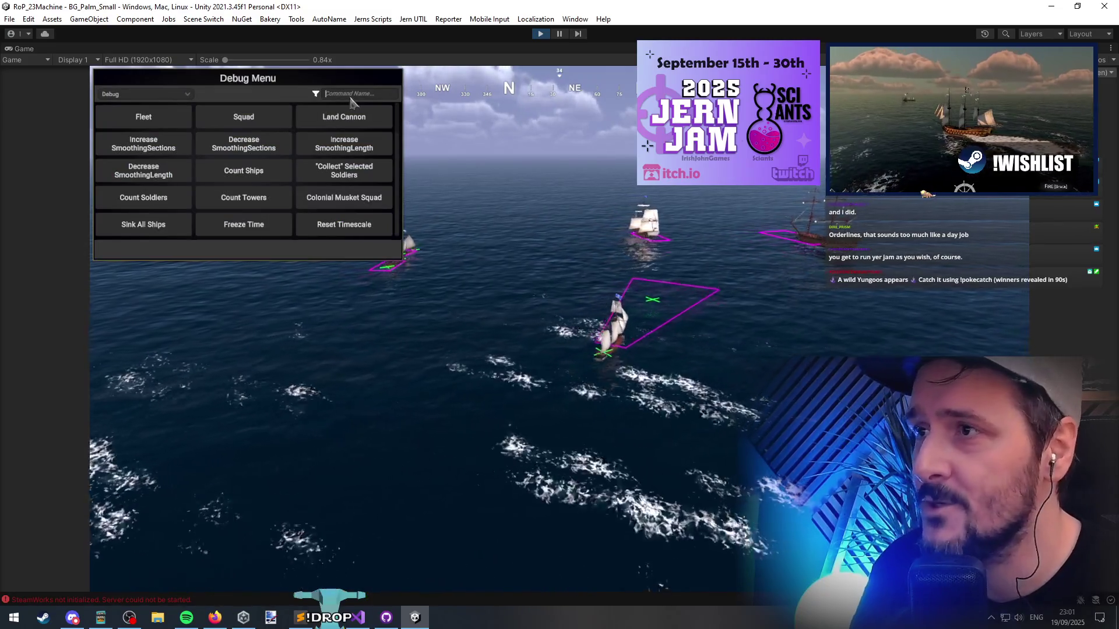
pyautogui.write('debug obj')
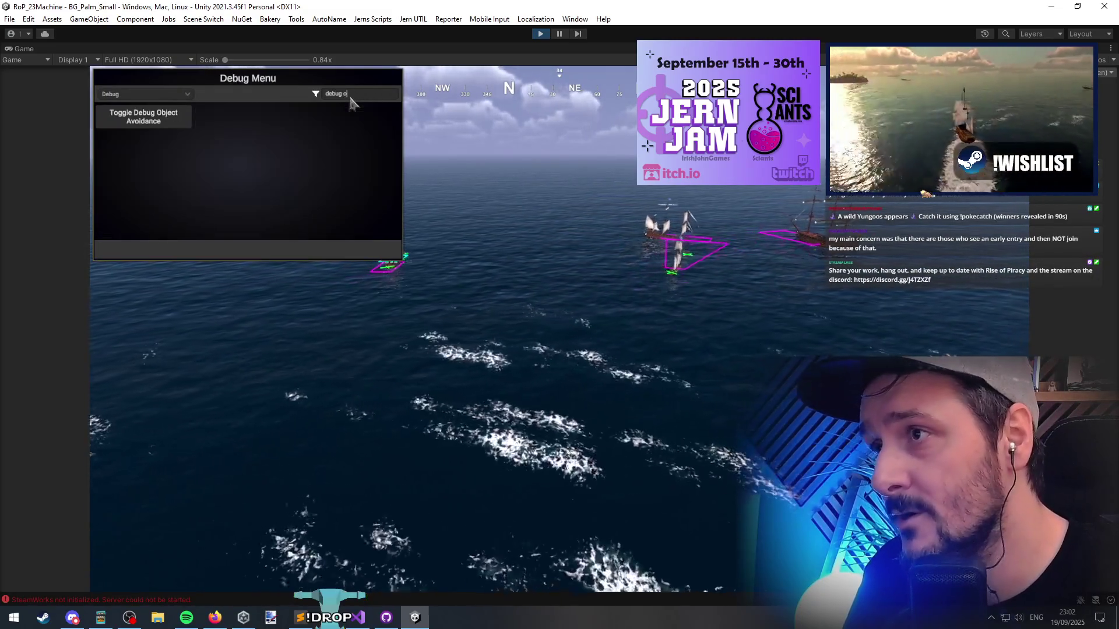
pyautogui.press('Return')
pyautogui.press('`')
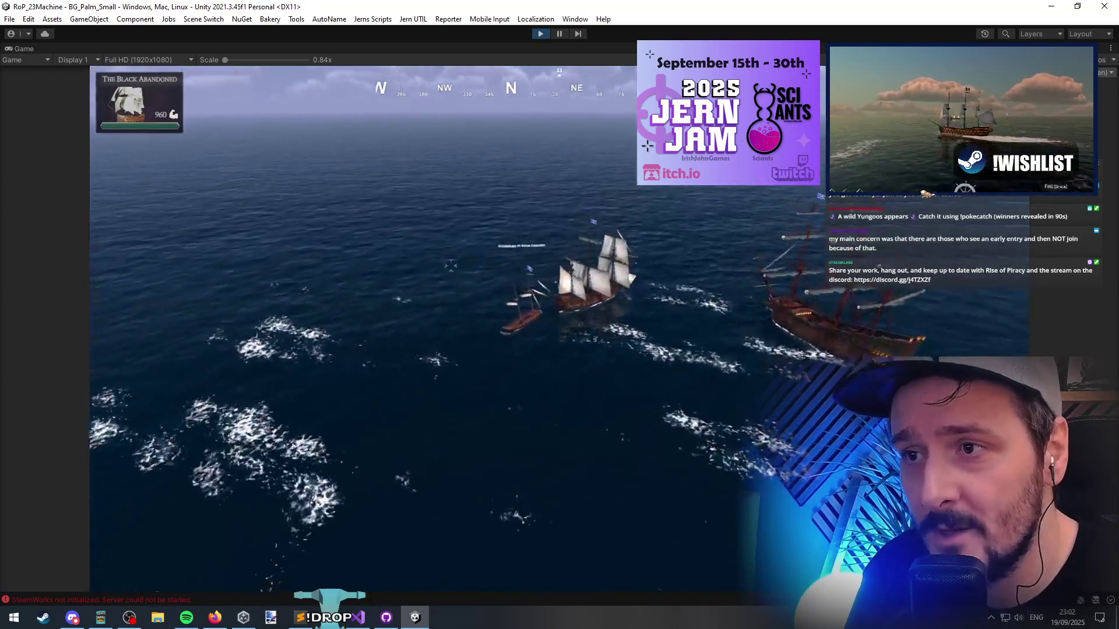
# Move the ship once more, stop the play test, and check the SetRammedPenalty call on line 153
pyautogui.click(273, 347)
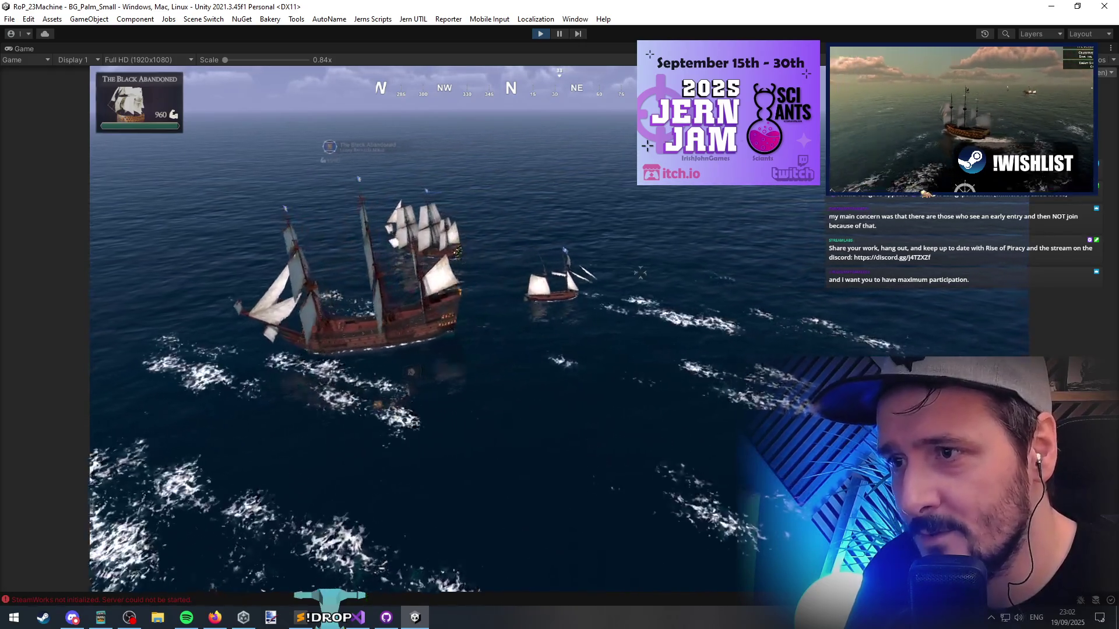
pyautogui.click(541, 35)
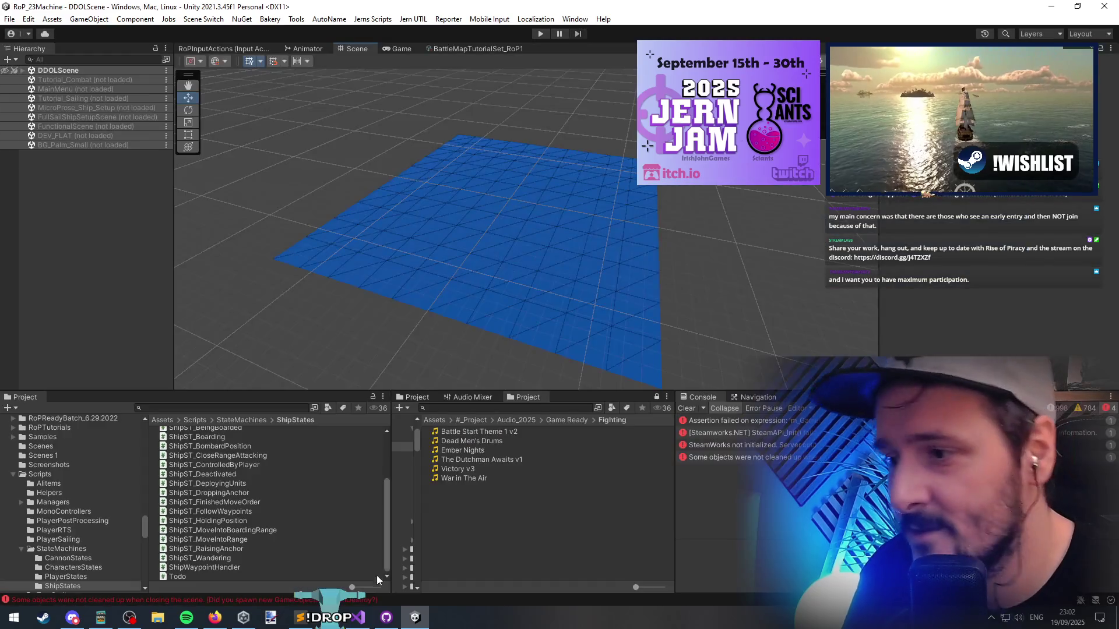
pyautogui.hotkey('alt', 'Tab')
pyautogui.click(493, 252)
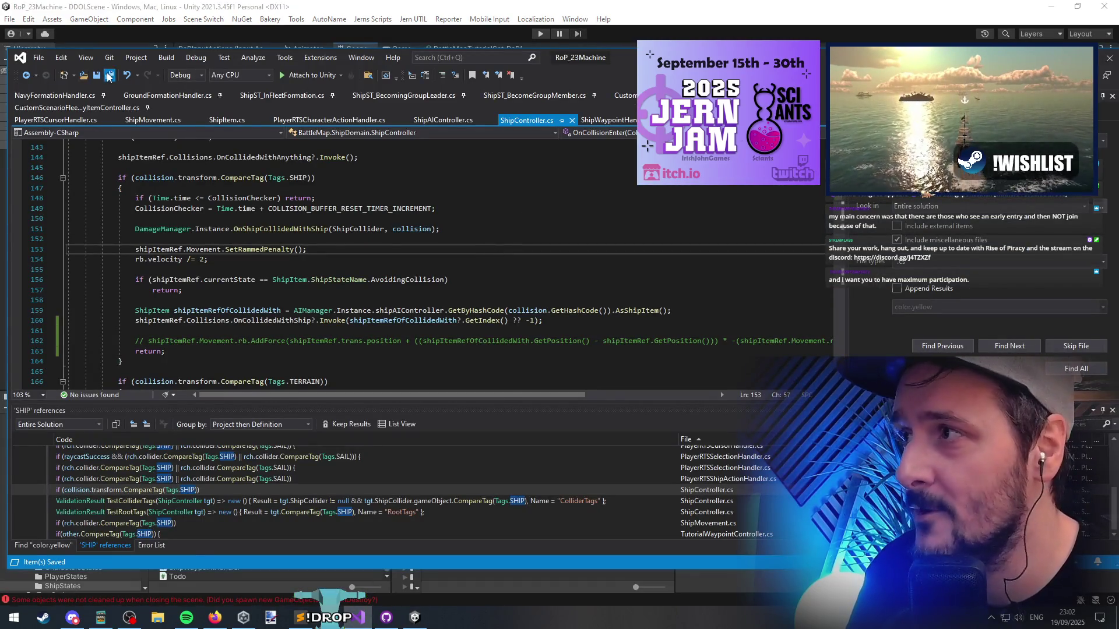
pyautogui.click(368, 6)
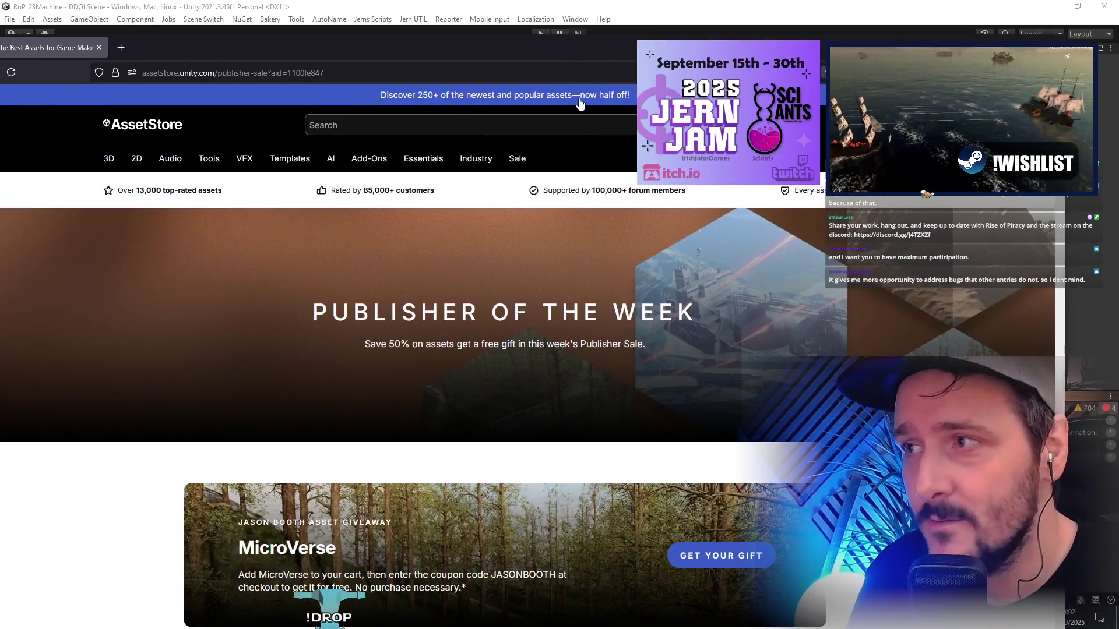
# Scroll to the Jason Booth giveaway and claim the MicroVerse gift to load its product page
pyautogui.scroll(-5, 174, 296)
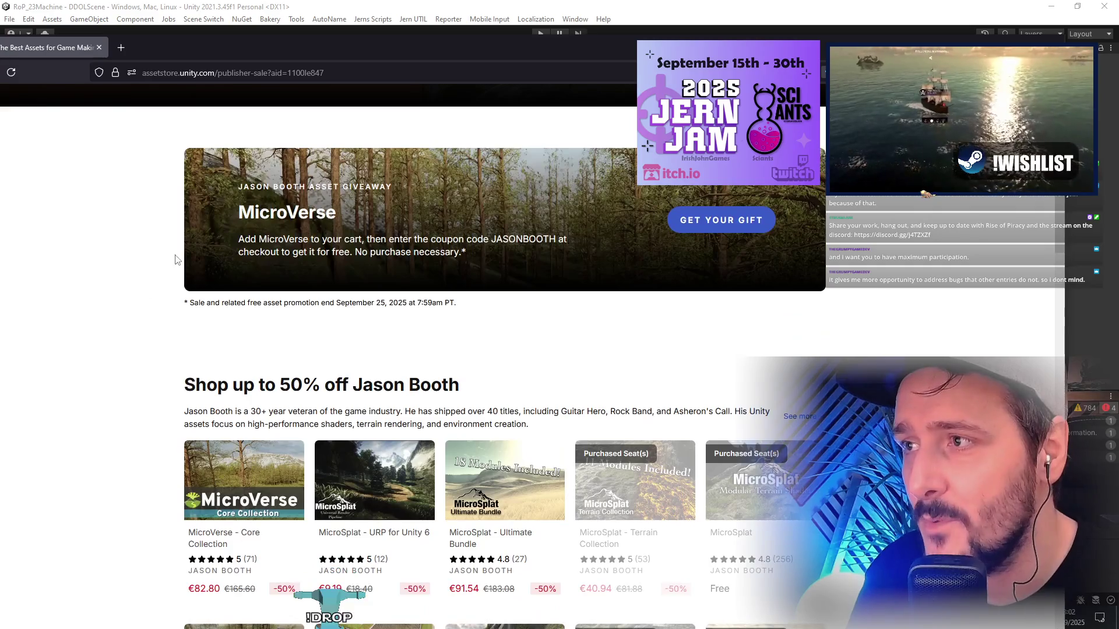
pyautogui.moveTo(254, 187); pyautogui.dragTo(374, 190)
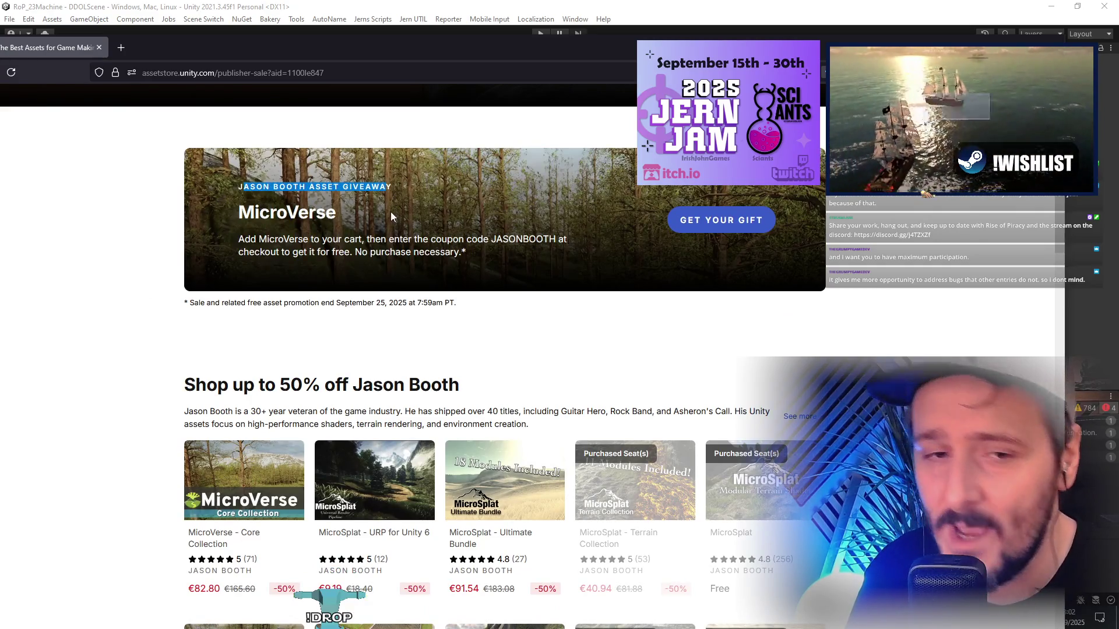
pyautogui.click(375, 212)
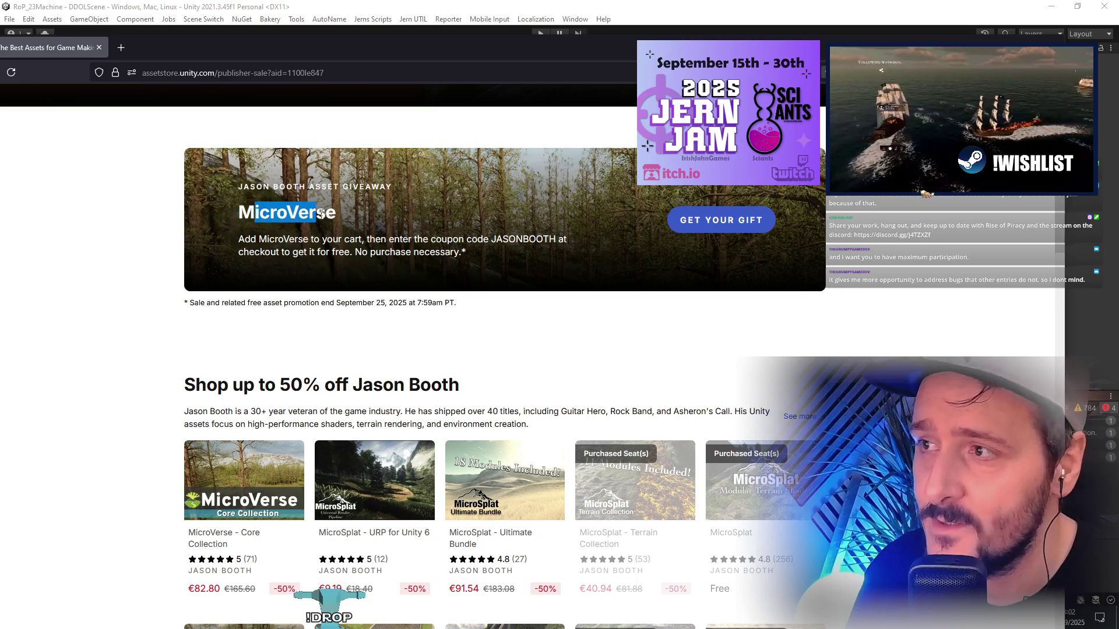
pyautogui.click(728, 225)
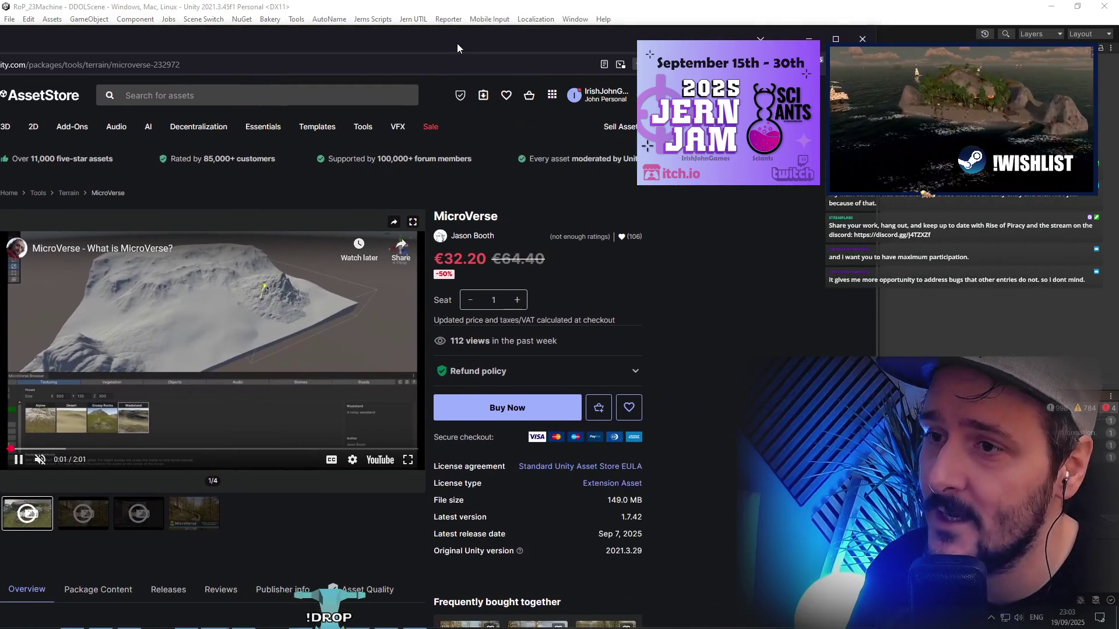
# Highlight the €32.20 MicroVerse price, reposition the browser, and go back to the publisher sale page
pyautogui.moveTo(443, 259); pyautogui.dragTo(477, 258)
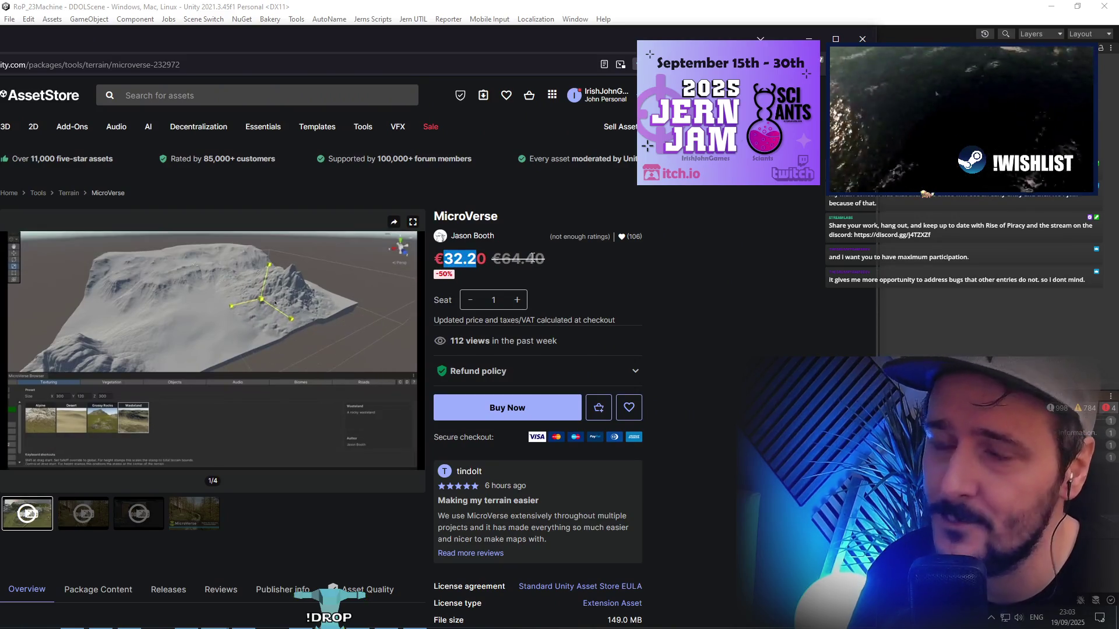
pyautogui.moveTo(387, 43)
pyautogui.mouseDown()
pyautogui.moveTo(495, 47)
pyautogui.moveTo(102, 35)
pyautogui.mouseUp()
pyautogui.click(49, 59)
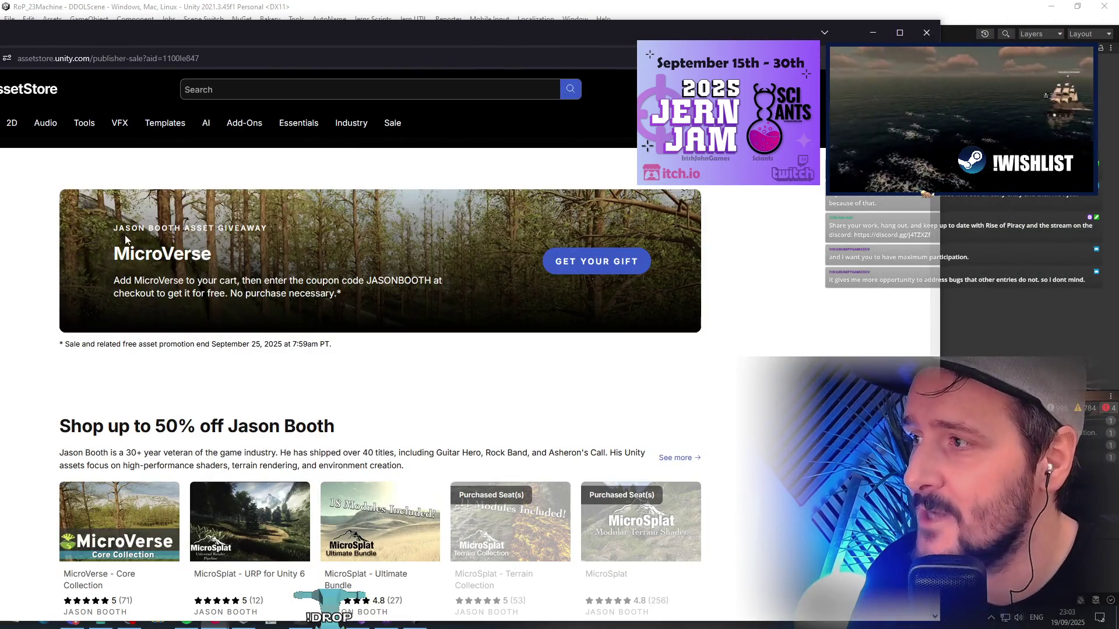
# Select the JASONBOOTH coupon code, then open the MicroVerse page and pause its video
pyautogui.moveTo(122, 245); pyautogui.dragTo(349, 296)
pyautogui.moveTo(120, 281); pyautogui.dragTo(339, 278)
pyautogui.doubleClick(384, 278)
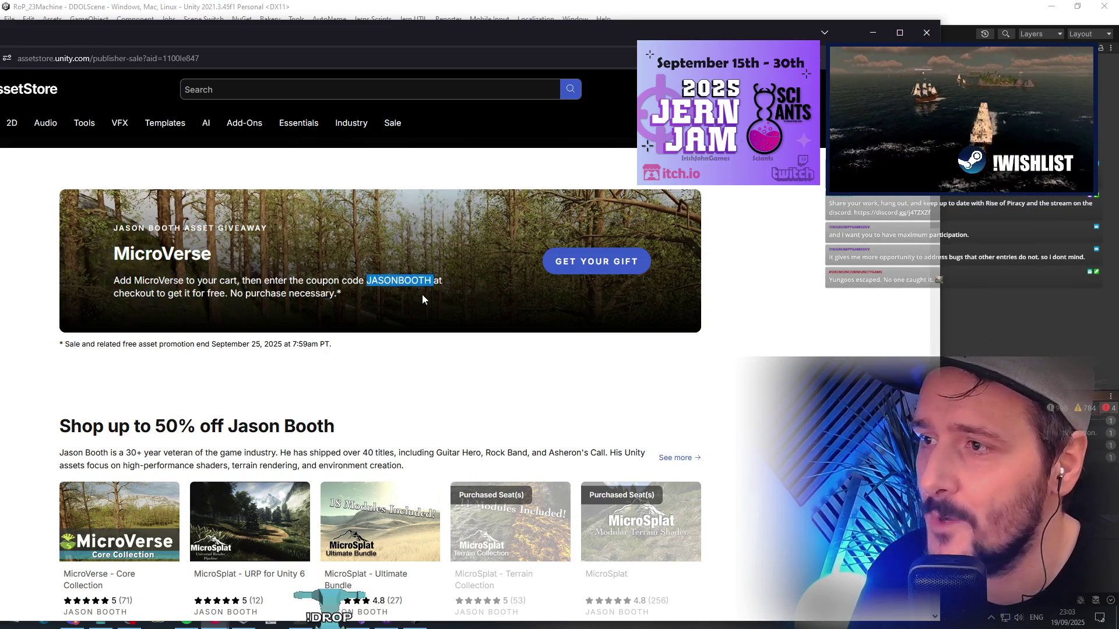
pyautogui.hotkey('shift', 'Left')
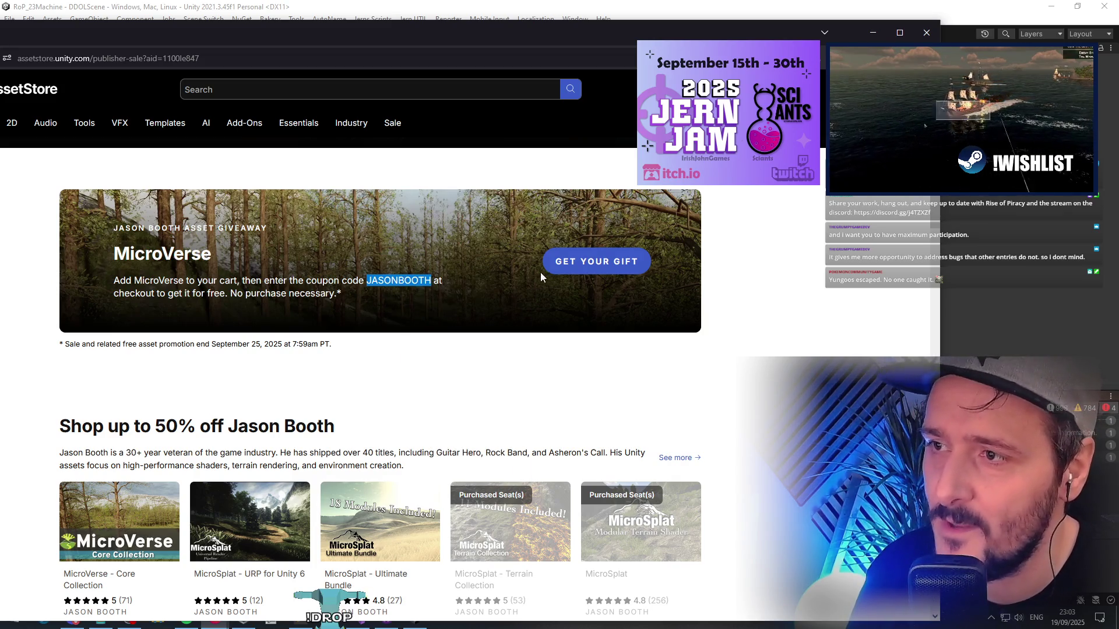
pyautogui.click(596, 261)
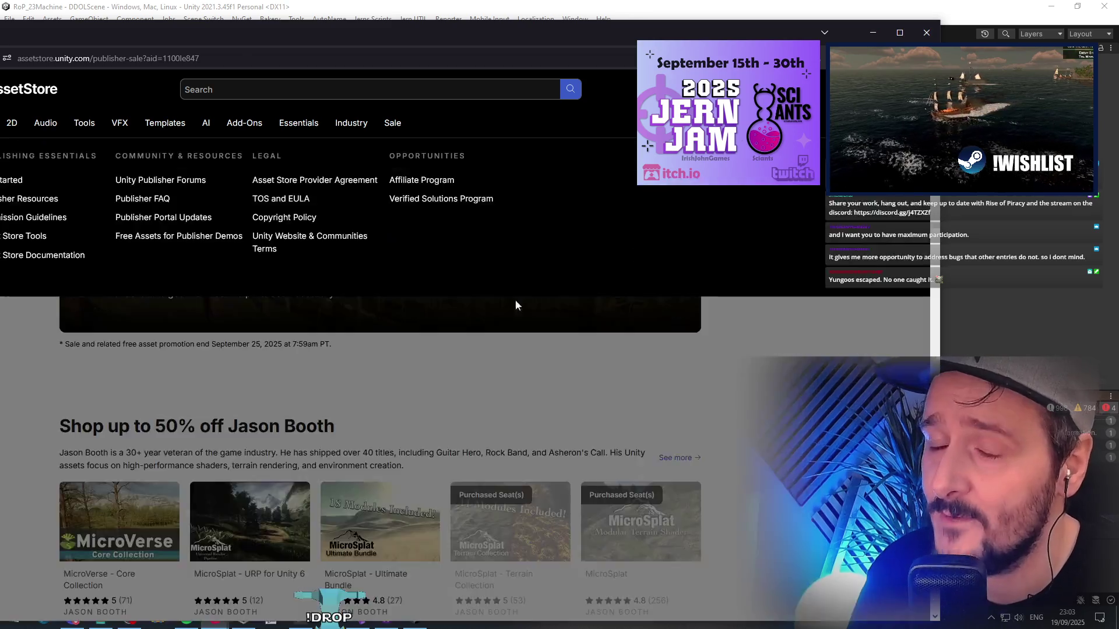
pyautogui.click(292, 302)
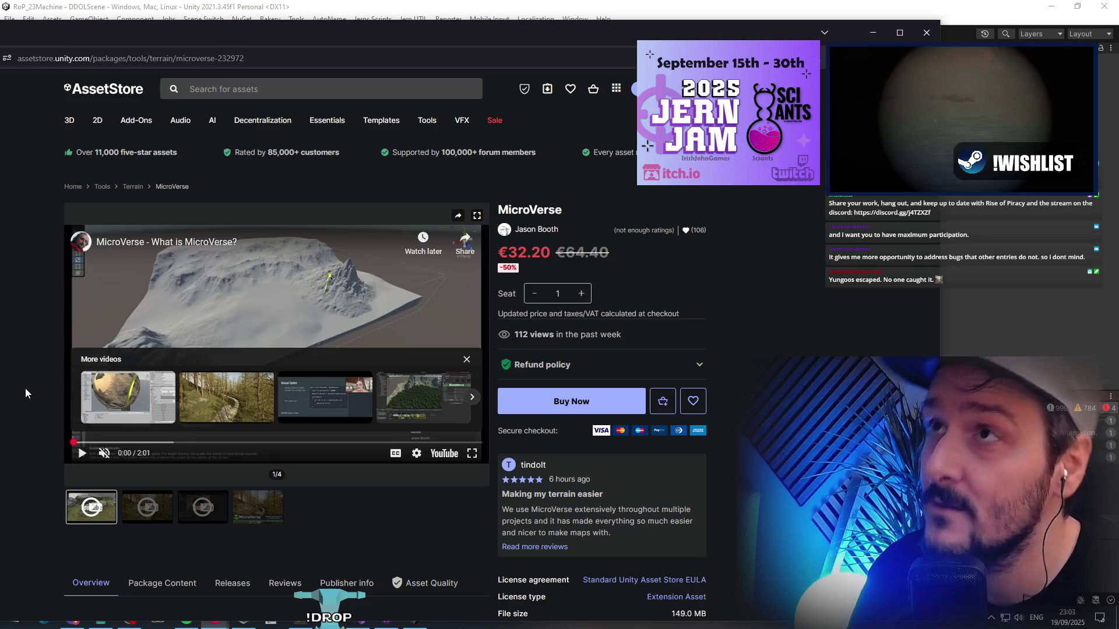
# Restore the browser to a smaller window, close the More videos panel, and skim the description
pyautogui.moveTo(524, 29)
pyautogui.mouseDown()
pyautogui.moveTo(427, 23)
pyautogui.moveTo(593, 21)
pyautogui.mouseUp()
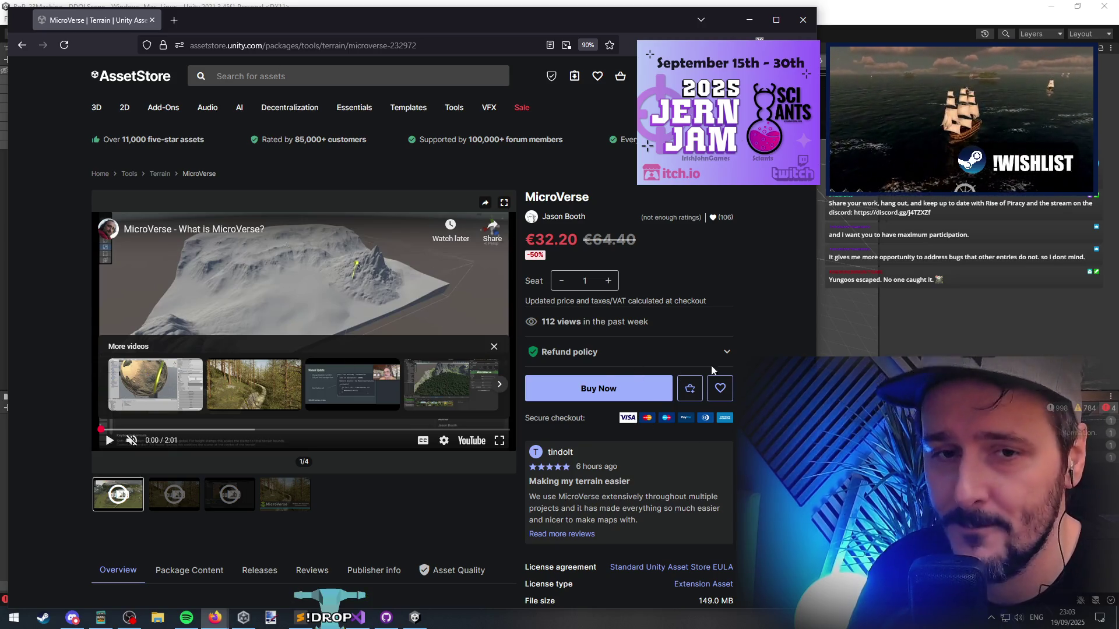
pyautogui.click(492, 347)
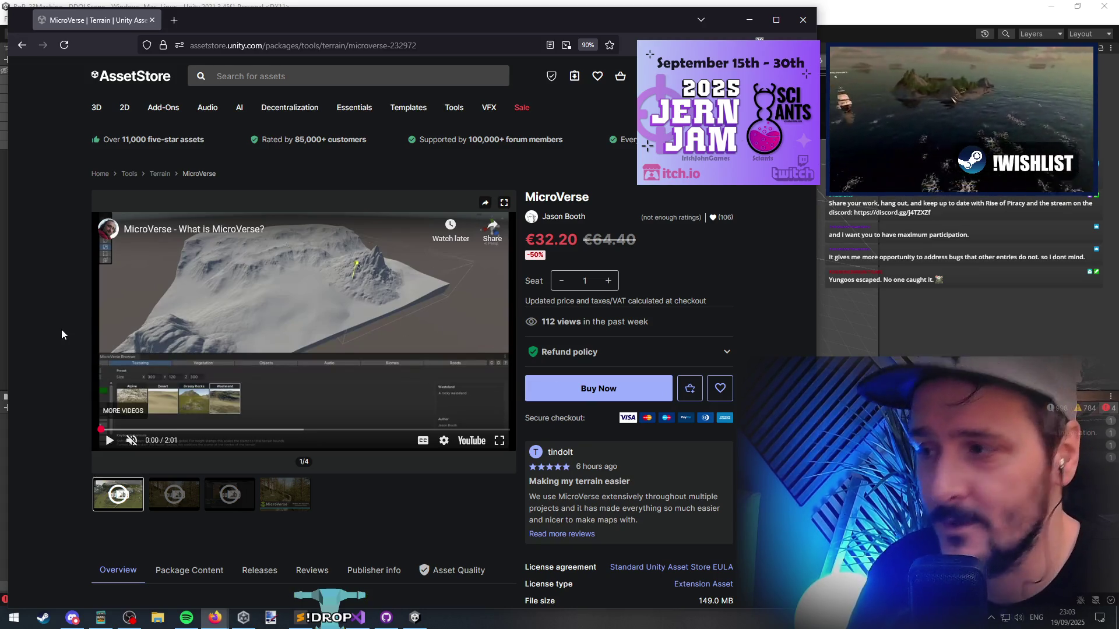
pyautogui.scroll(-10, 62, 335)
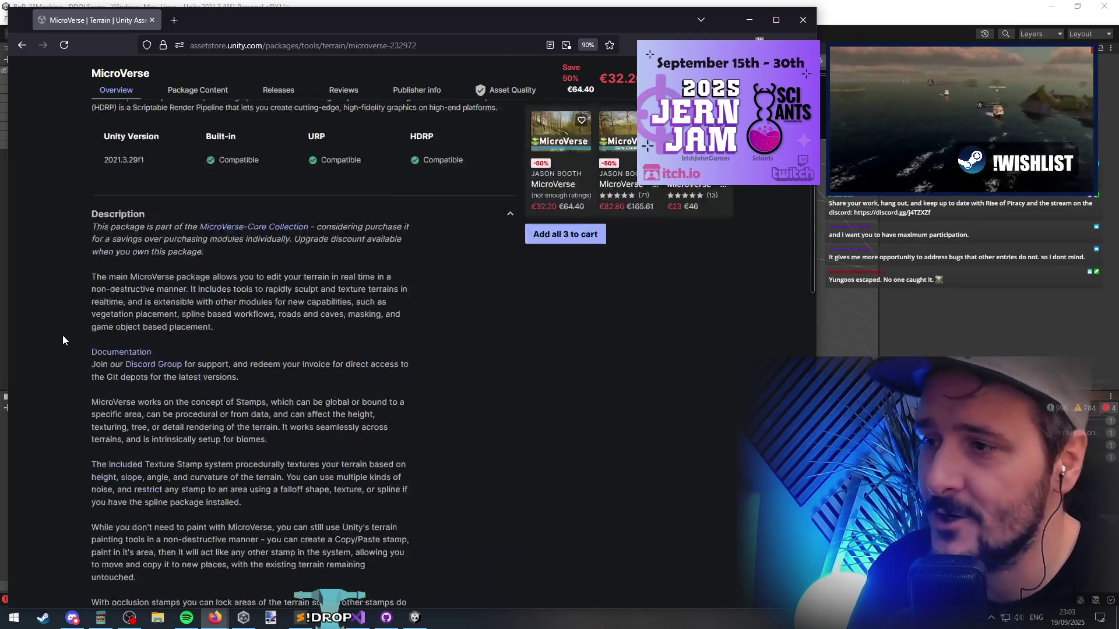
pyautogui.scroll(-8, 63, 341)
pyautogui.press('Home')
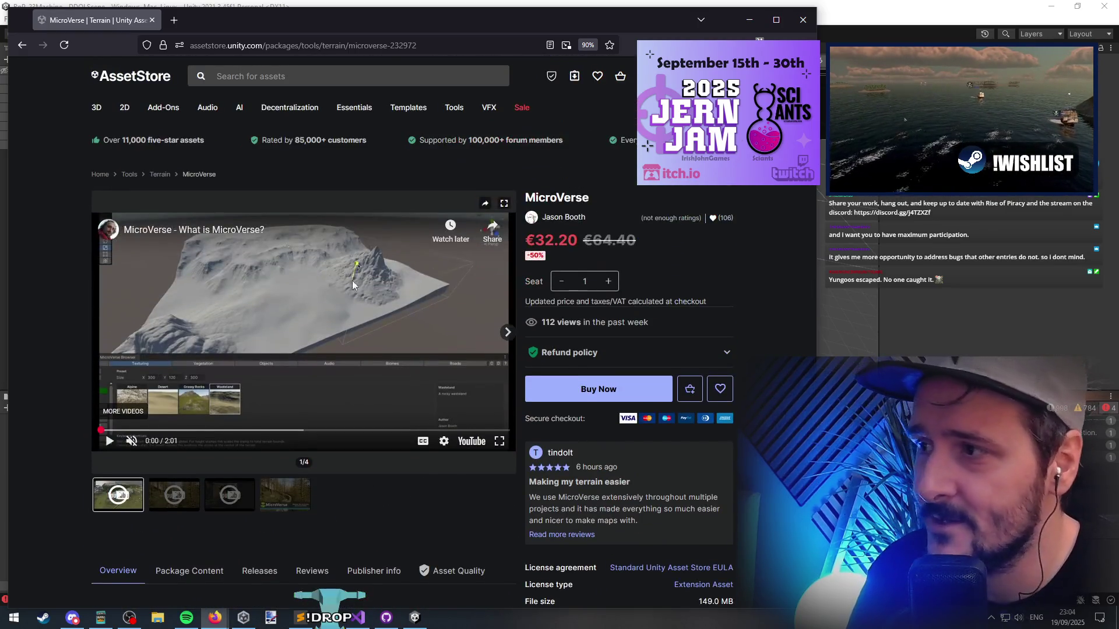
# Play the MicroVerse video, skip ahead to 0:35 and 0:58, pause at 1:38, then return to Unity
pyautogui.click(157, 430)
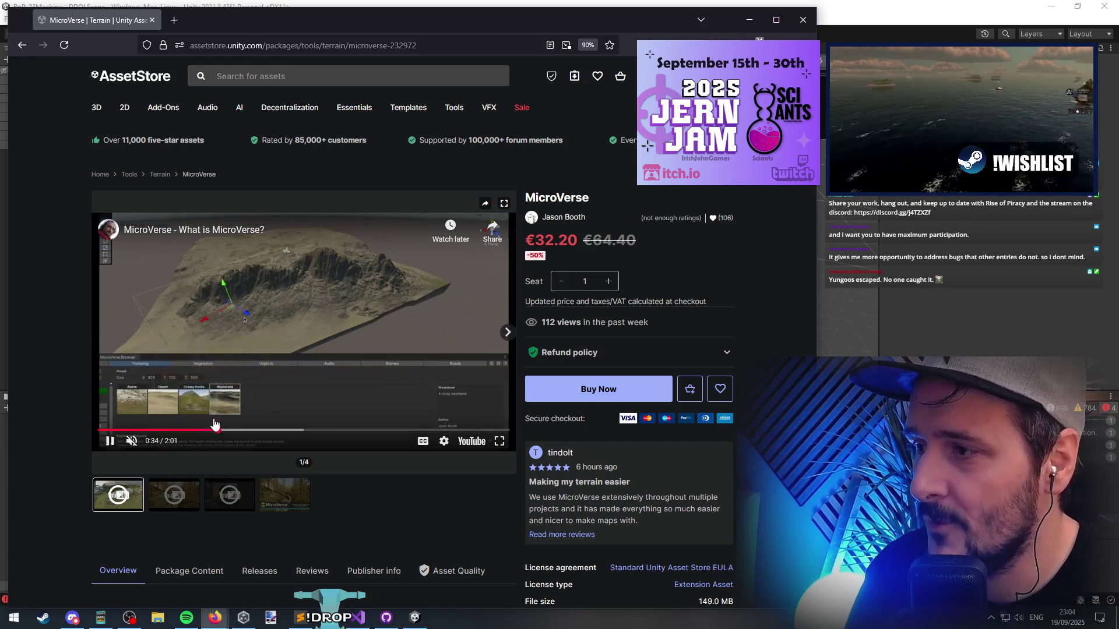
pyautogui.click(219, 430)
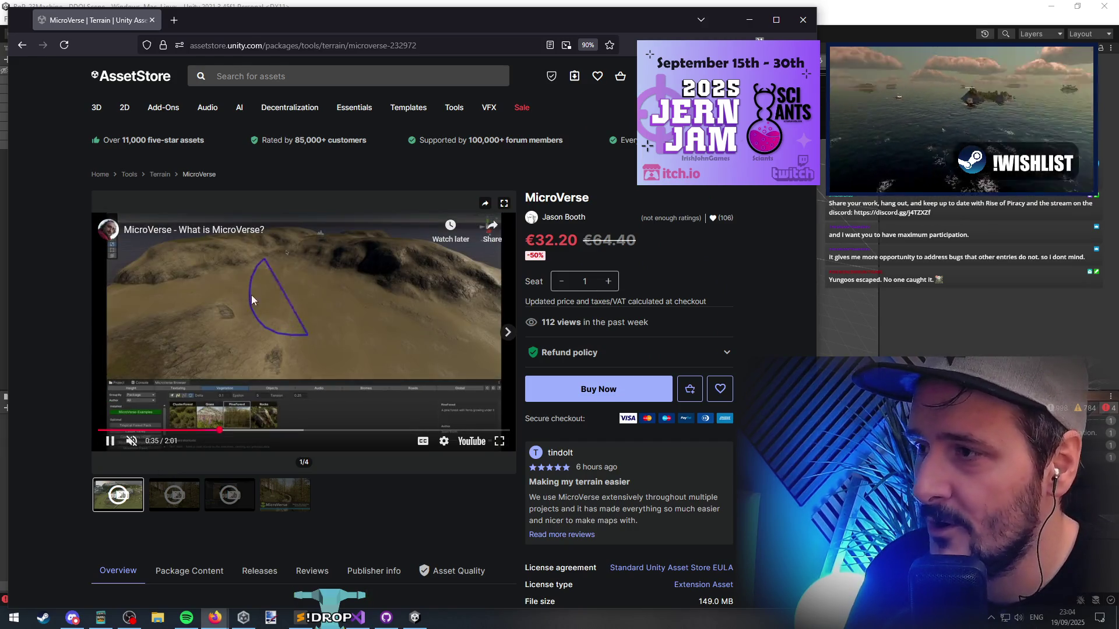
pyautogui.click(296, 430)
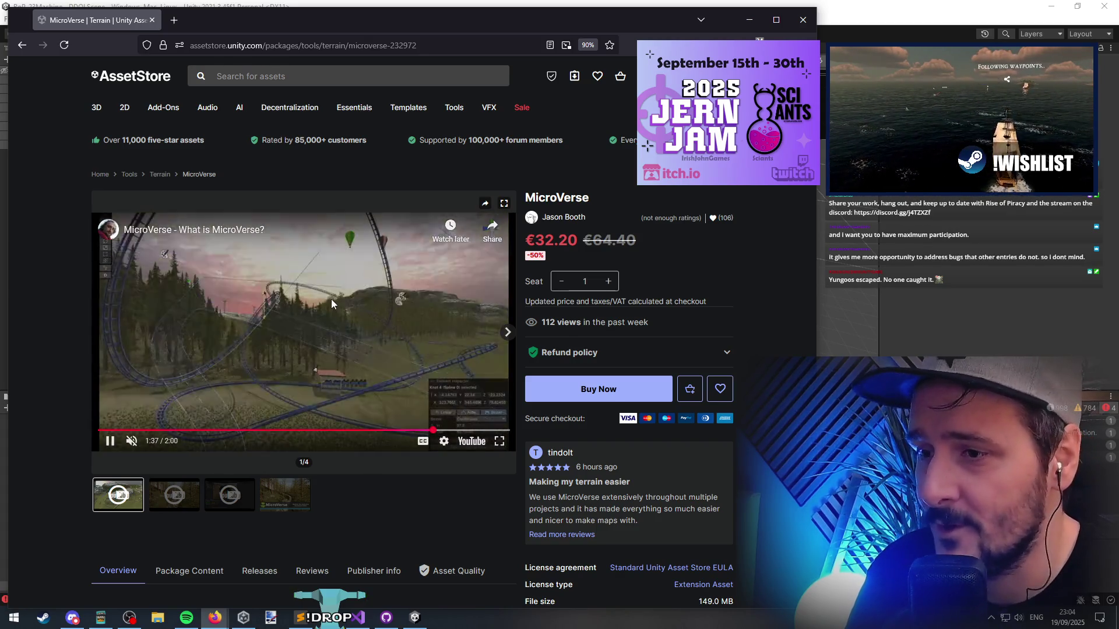
pyautogui.click(327, 299)
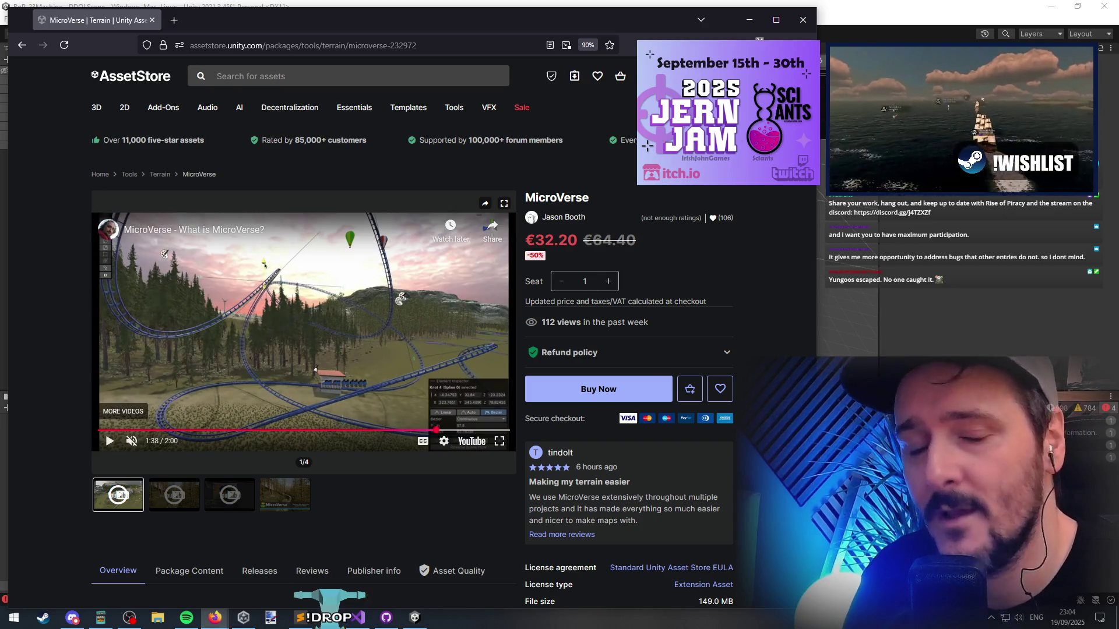
pyautogui.hotkey('alt', 'Tab')
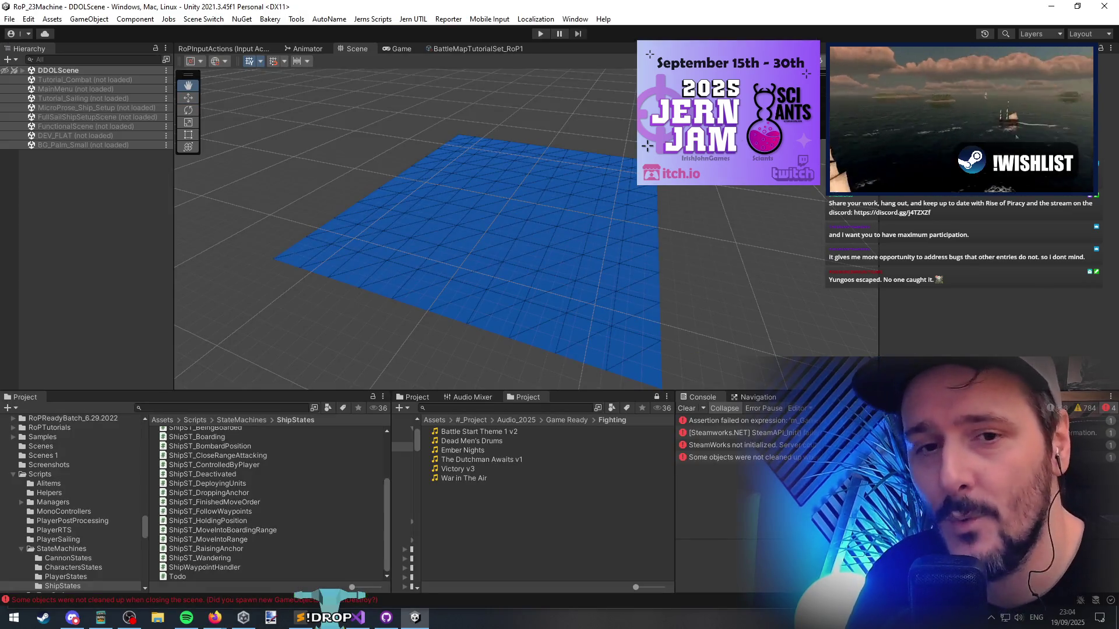
# Return from OBS to the Unity scene view and switch to the Move tool (W)
pyautogui.hotkey('alt', 'Tab')
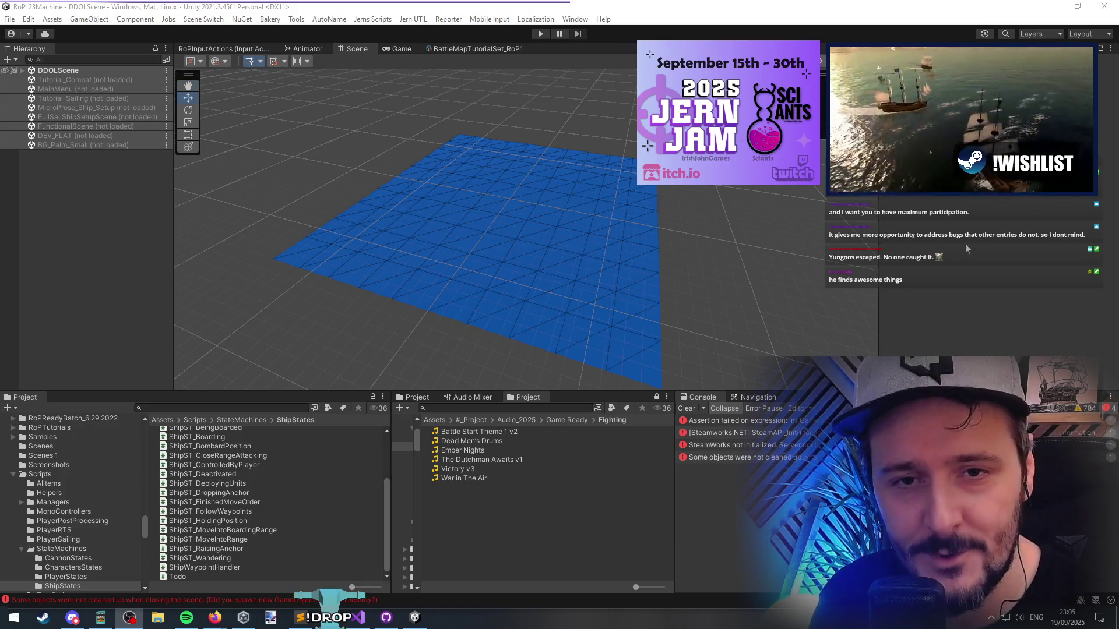
pyautogui.press('w')
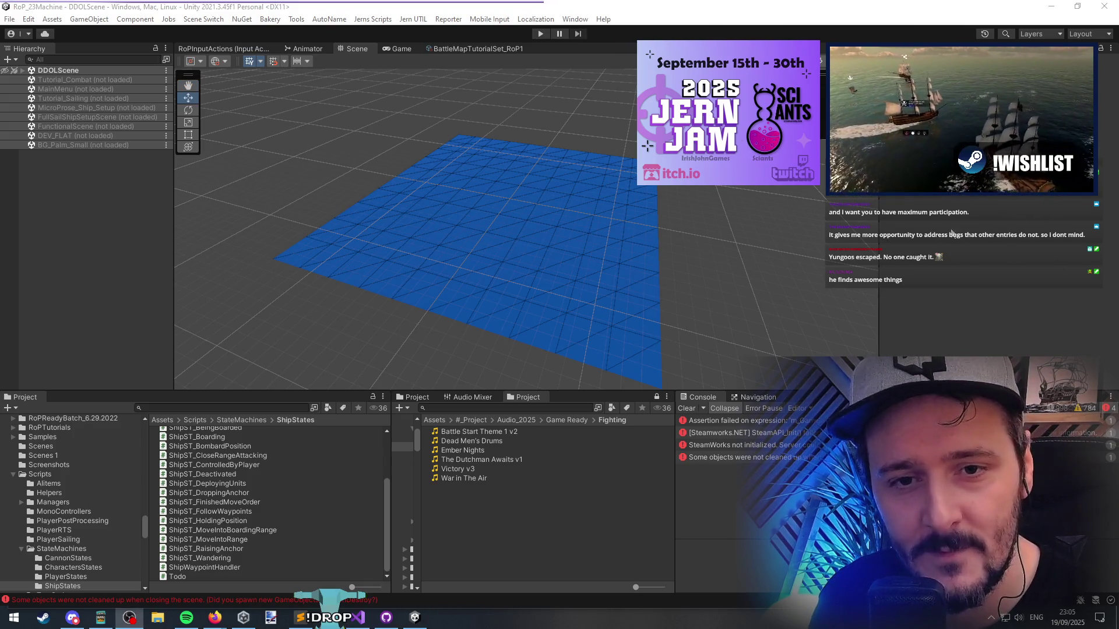